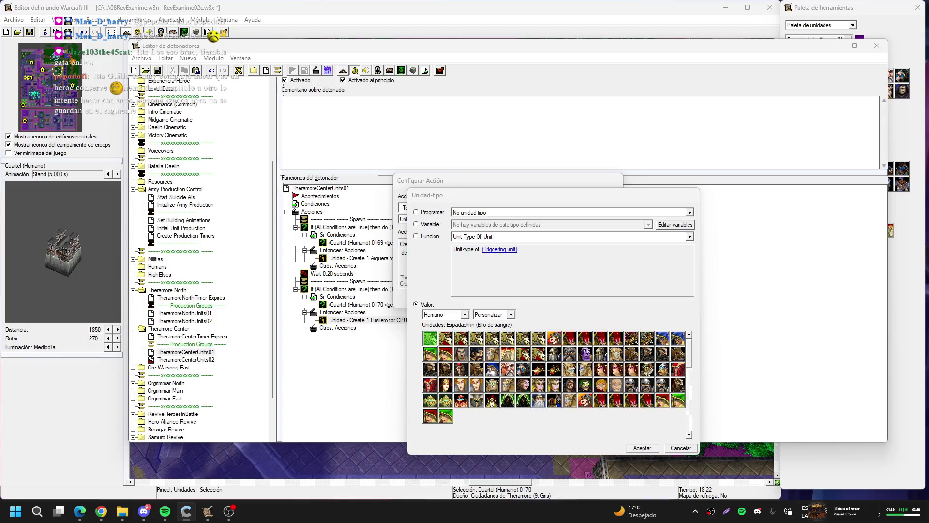
key("alt+Tab")
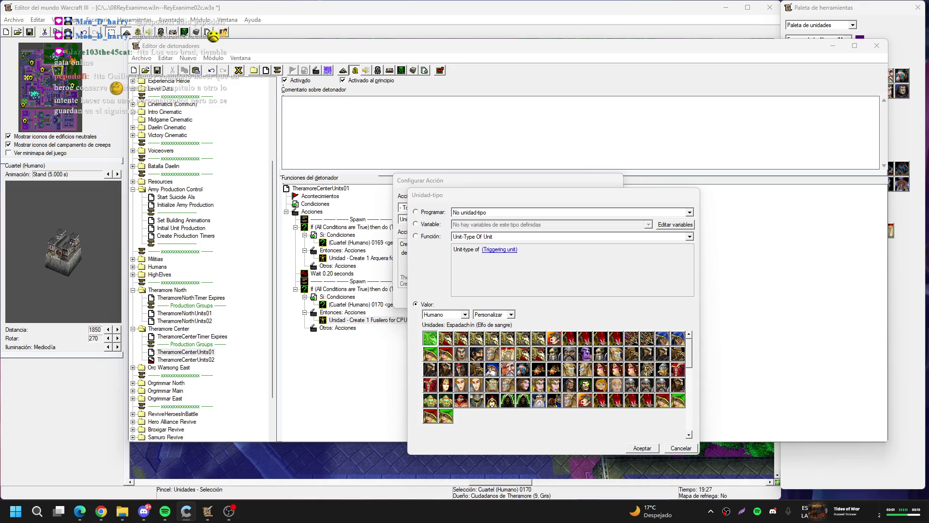
- Change the second spawn action to create 1 Cazadora instead of 1 Fusilero at LocSpawnTheramoreCenterBar02
left_click(707, 292)
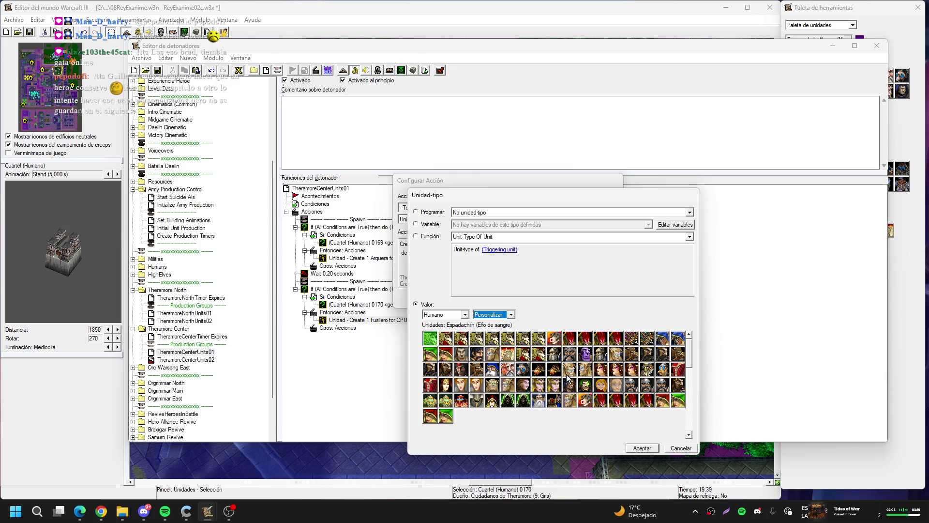
left_click(554, 340)
left_click(642, 448)
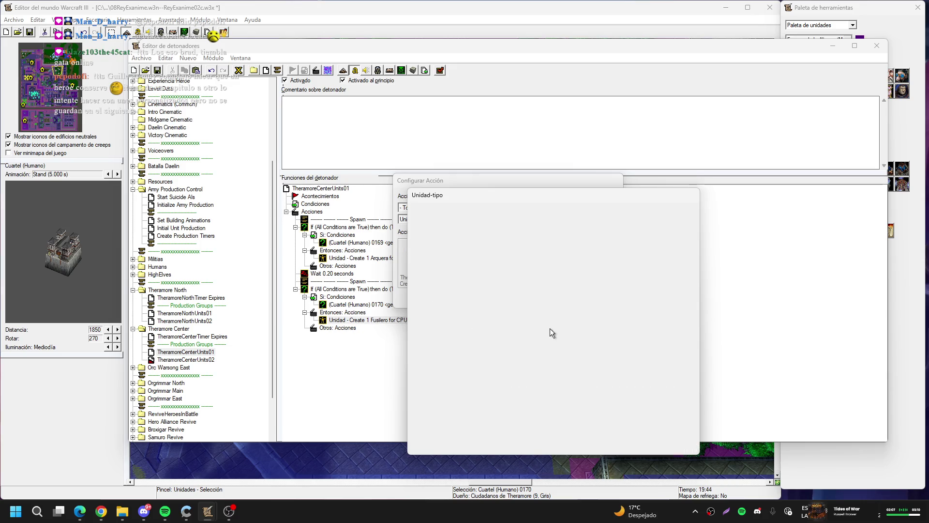
left_click(563, 302)
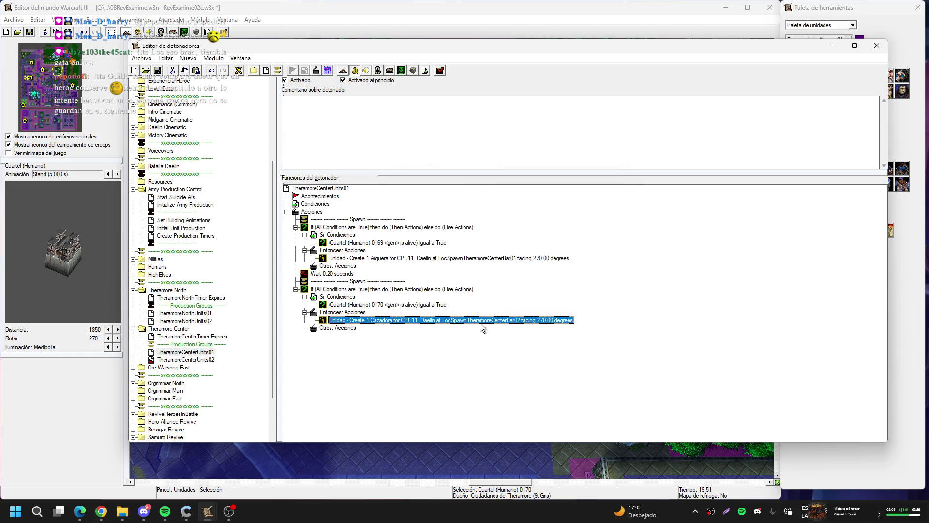
- Expand the Level Data folder, select Next Level Prep, and open its Store Varok action
scroll(170, 280, "down", 2)
scroll(179, 383, "up", 7)
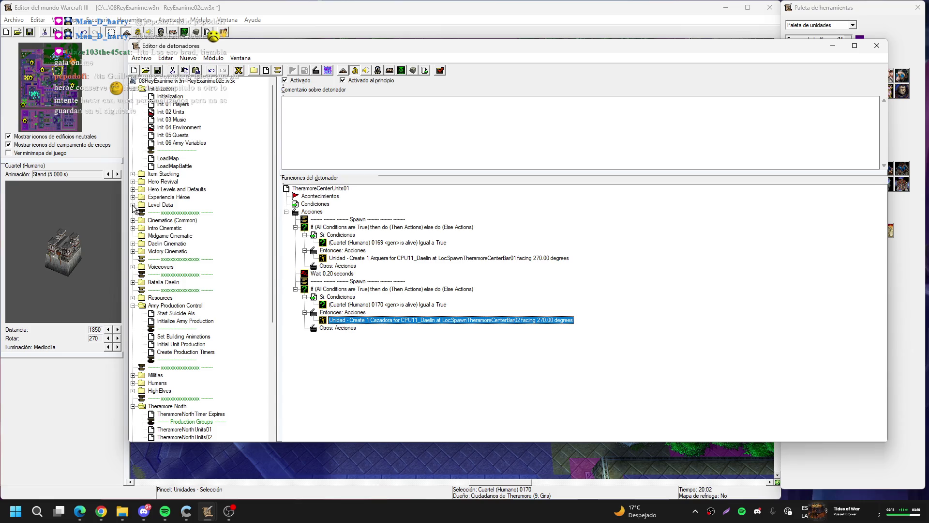
left_click(133, 205)
left_click(170, 214)
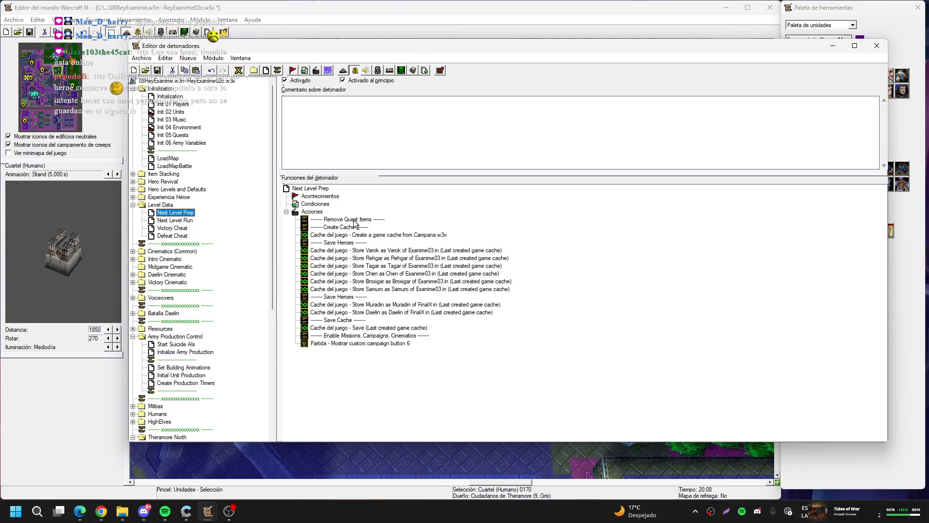
left_click(365, 228)
left_click(368, 236)
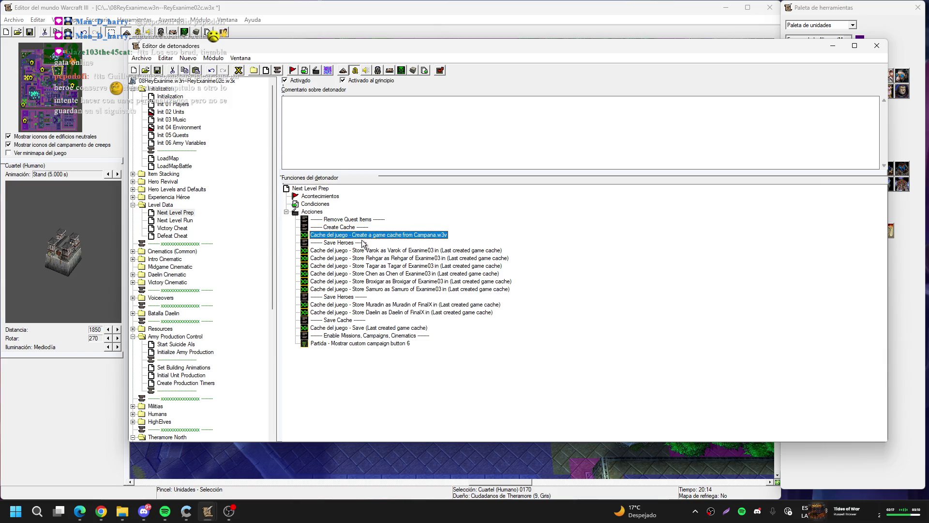
left_click(348, 250)
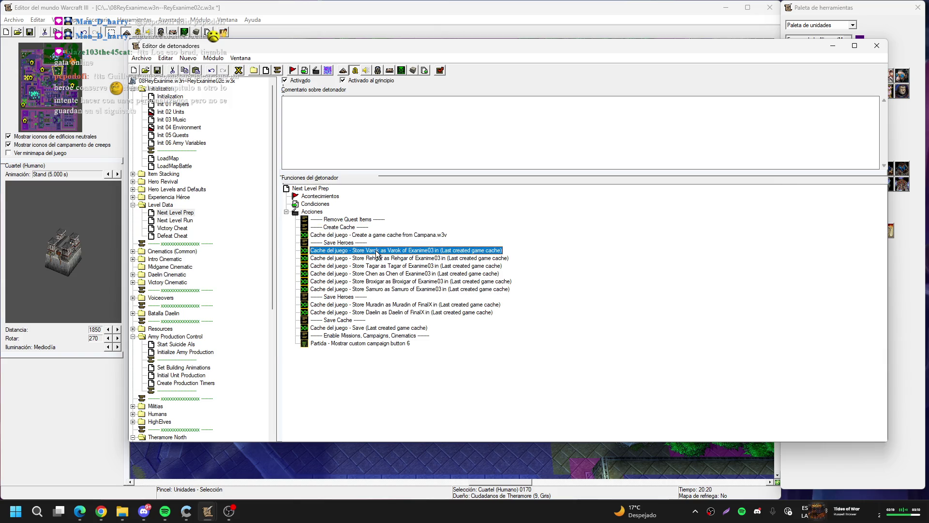
double_click(372, 251)
left_click(433, 219)
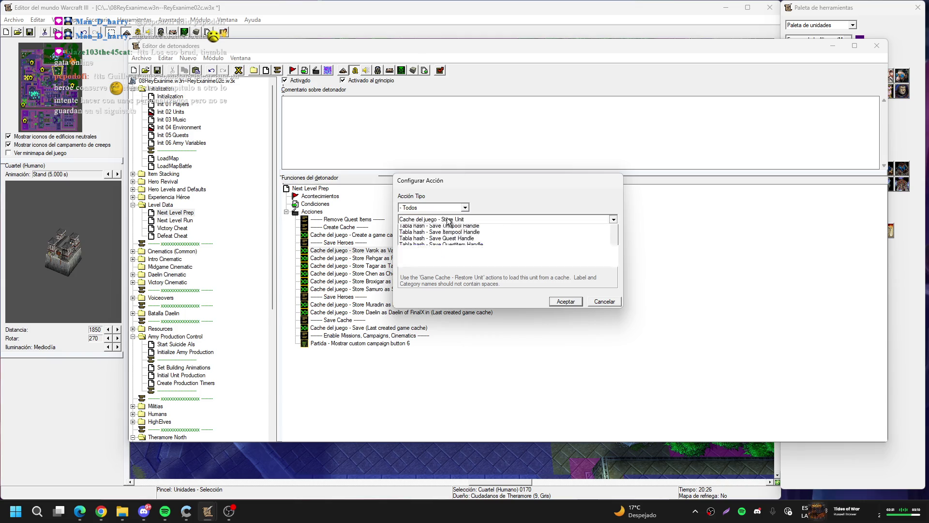
- Review the Store Unit action and its stored unit Varok, keeping both unchanged
left_click(480, 218)
left_click(421, 244)
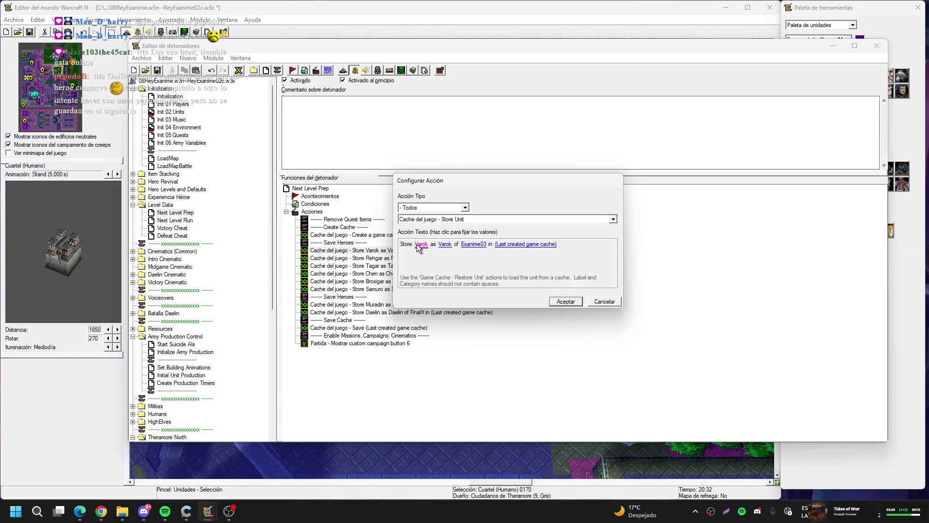
left_click(503, 225)
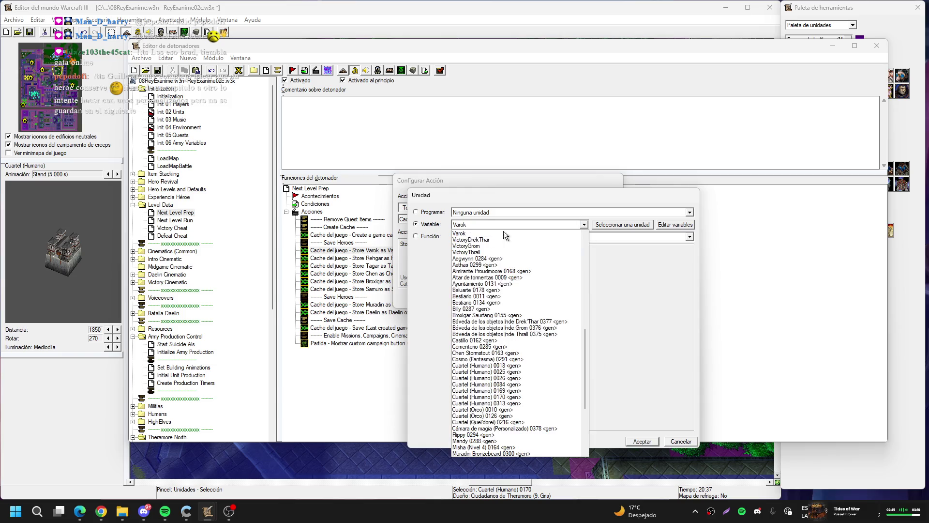
left_click(493, 225)
left_click(639, 440)
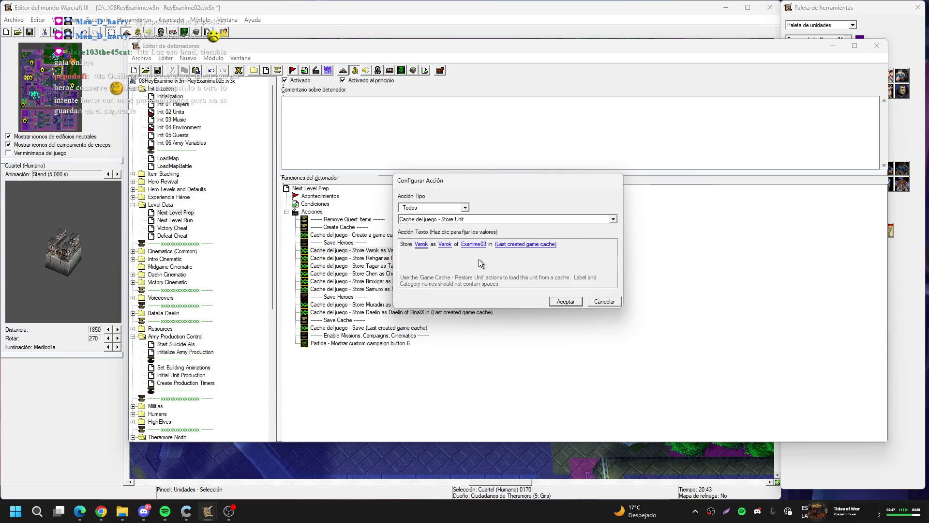
left_click(445, 244)
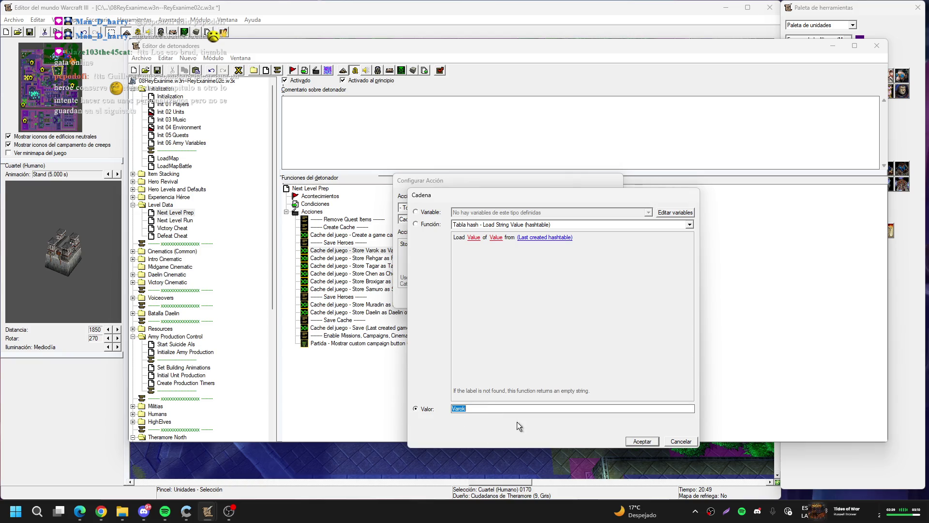
left_click(681, 442)
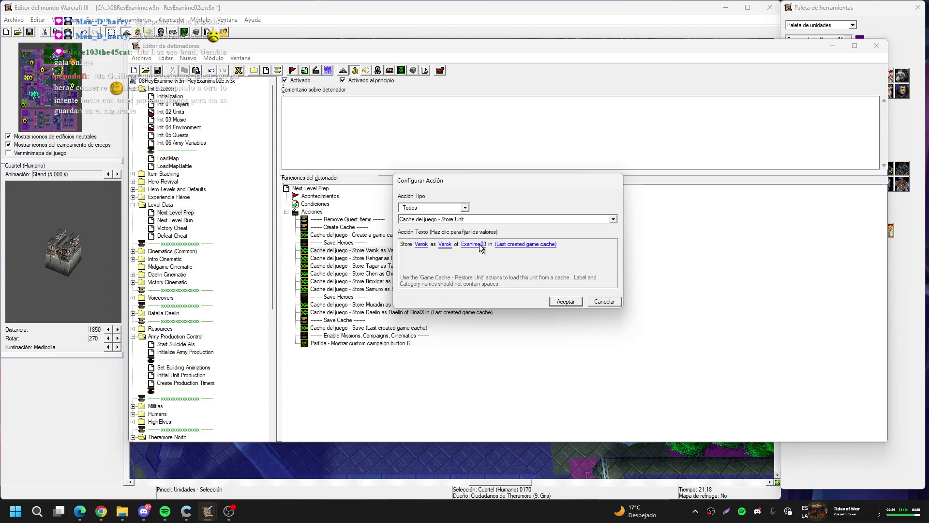
- Inspect the Examine03 category value, discard the edit, and close the action settings
left_click(481, 245)
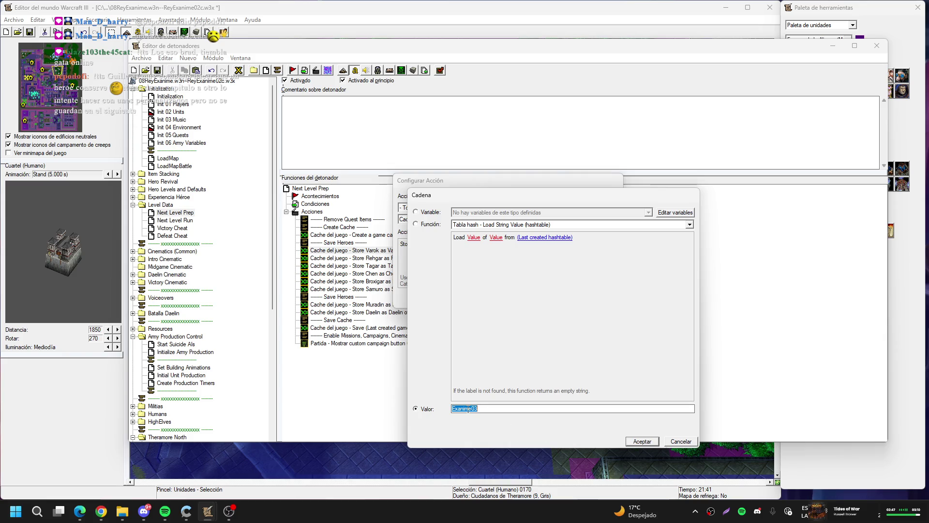
left_click(491, 409)
key("shift+Left")
key("shift+Left")
left_click(678, 442)
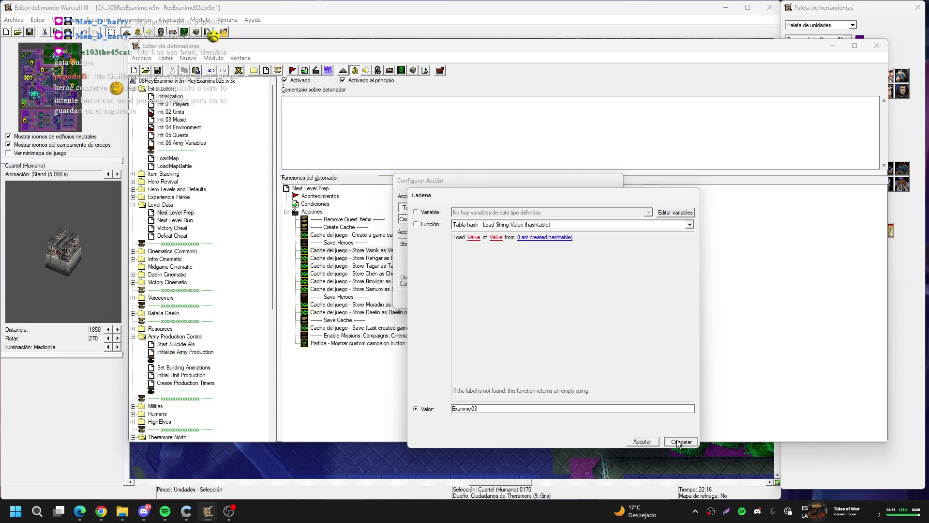
left_click(591, 301)
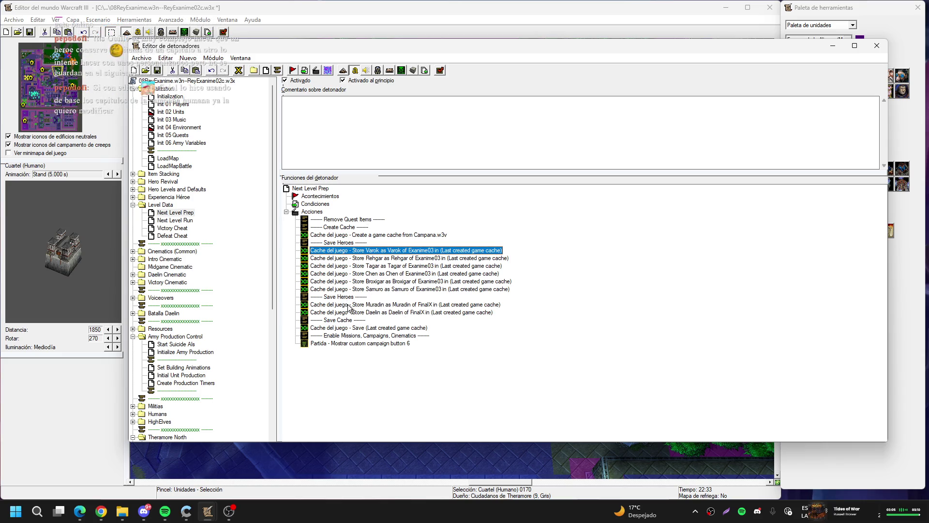
left_click(362, 328)
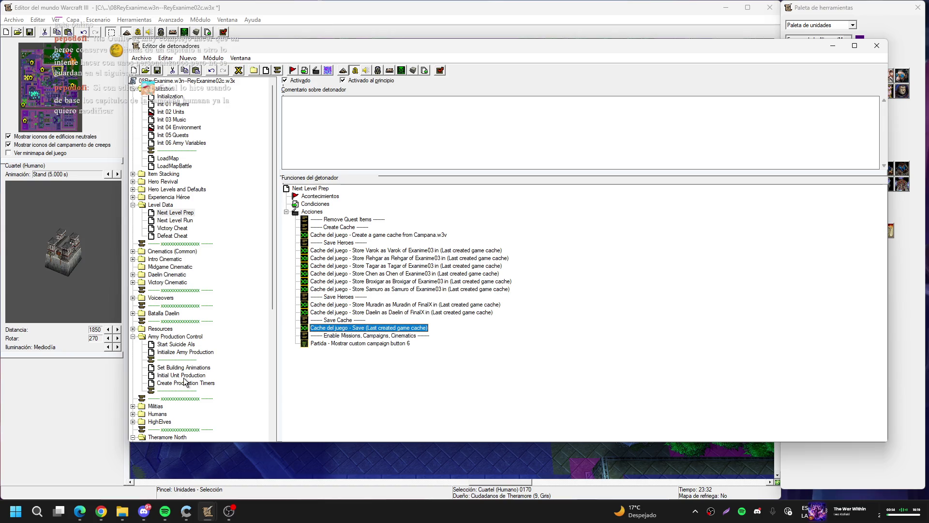
left_click(219, 354)
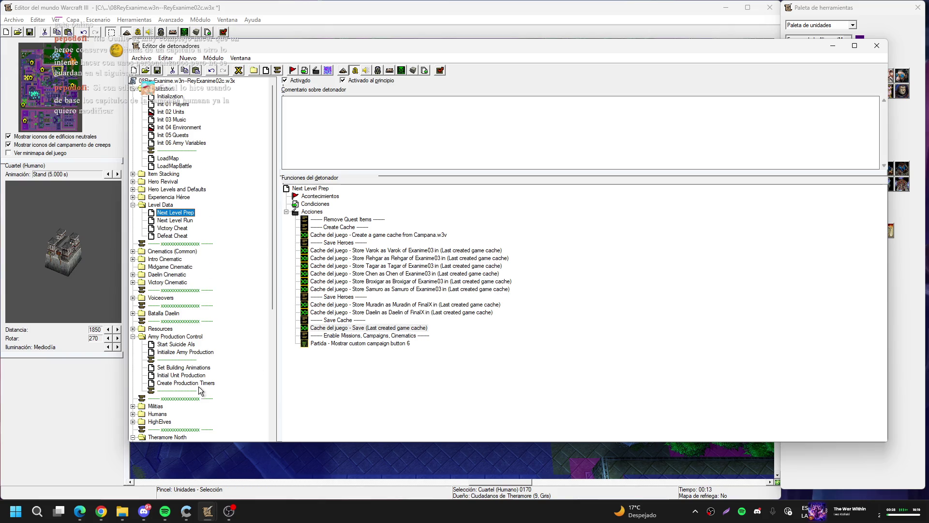
scroll(201, 364, "down", 3)
scroll(201, 364, "down", 5)
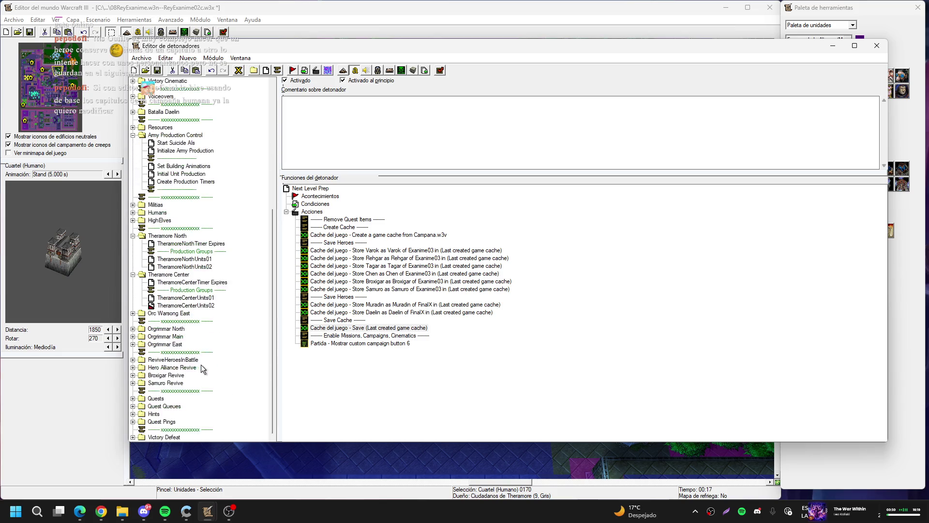
- Select TheramoreCenterUnits01's two Spawn comments, both If actions and the Wait 0.20 seconds action
left_click(194, 297)
left_click(358, 220)
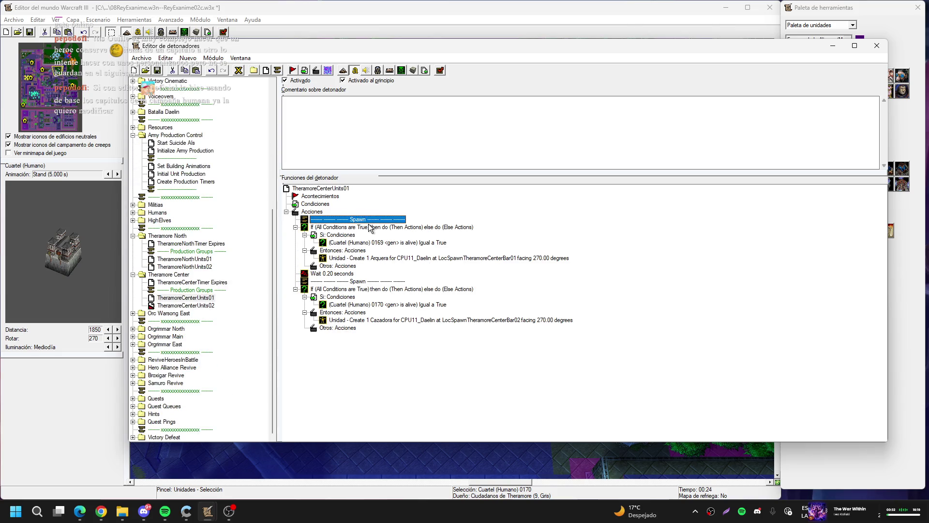
left_click(371, 230, "ctrl")
left_click(339, 275, "ctrl")
left_click(347, 281, "ctrl")
left_click(358, 289, "ctrl")
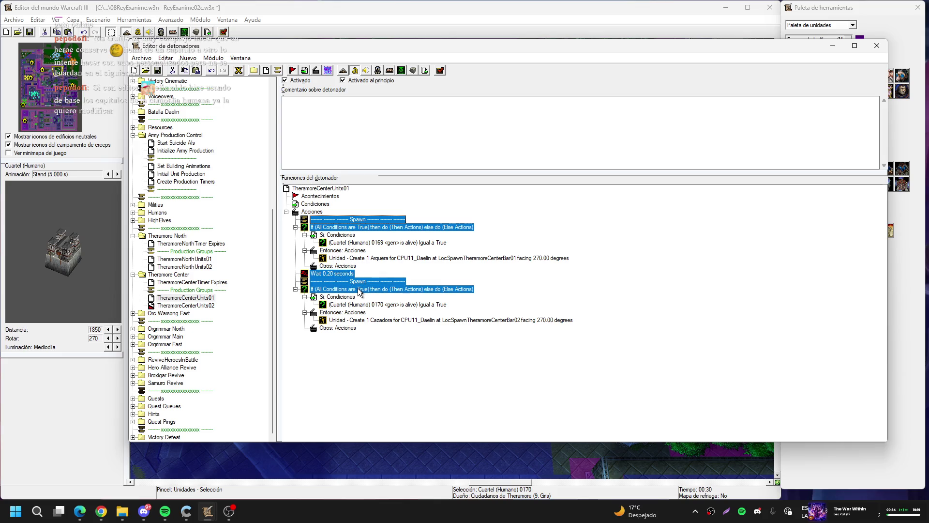
- Replace TheramoreCenterUnits02's old spawn actions with the pasted Arquera and Cazadora spawn block
left_click(206, 305)
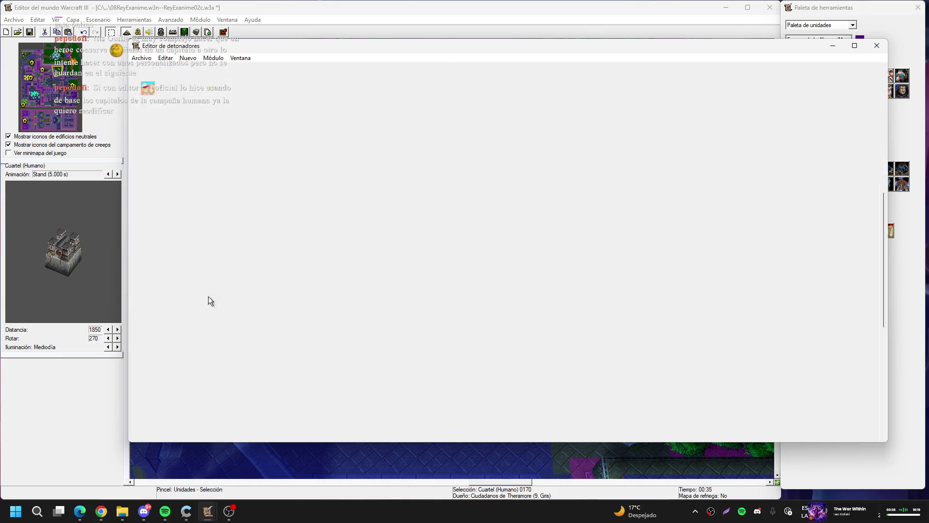
left_click(330, 220)
key("Delete")
key("Delete")
key("Delete")
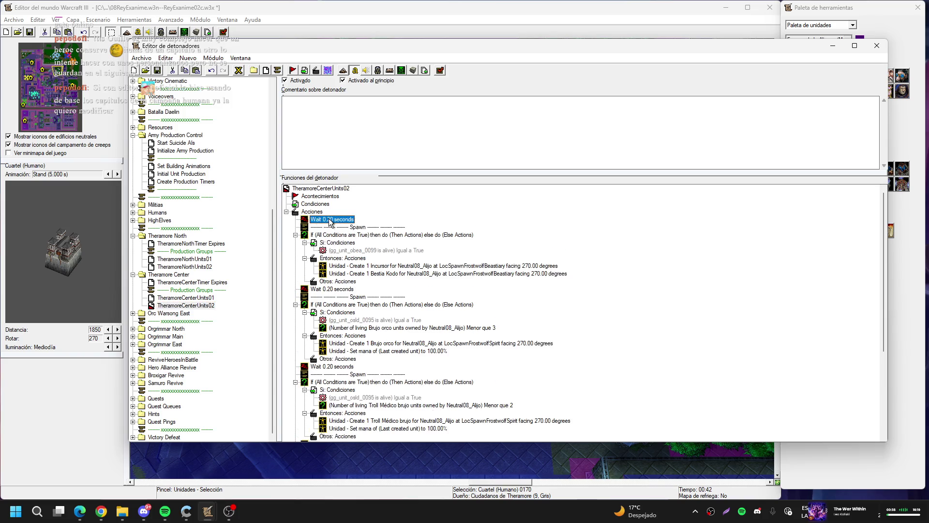
key("Delete")
key("Delete")
key("Delete")
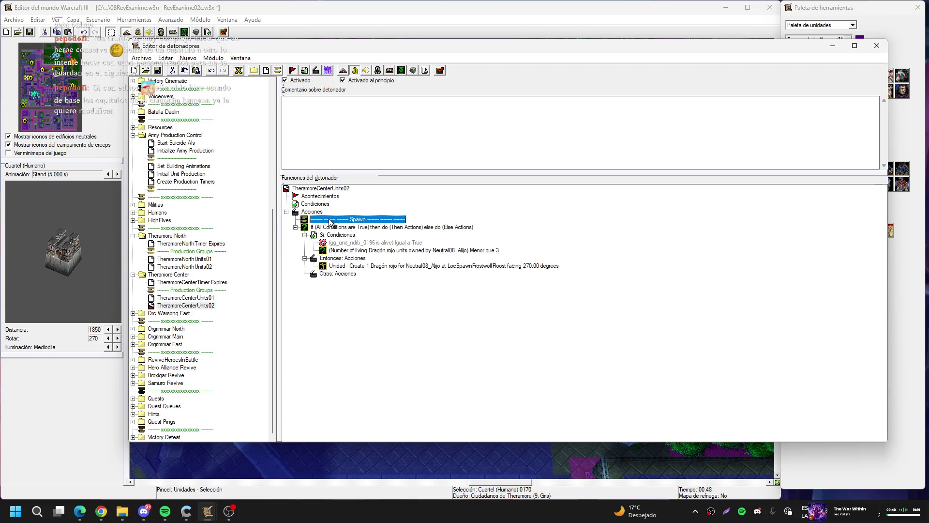
key("ctrl+v")
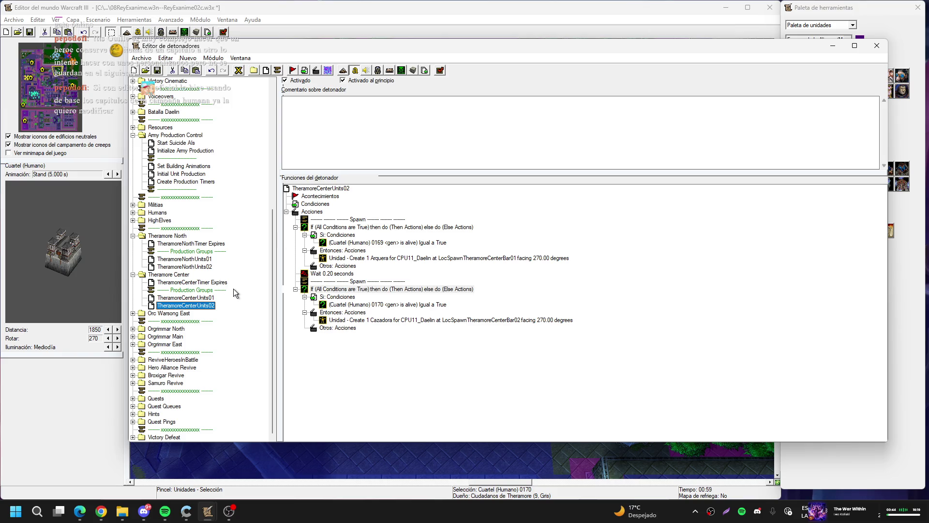
left_click(134, 274)
left_click(133, 267)
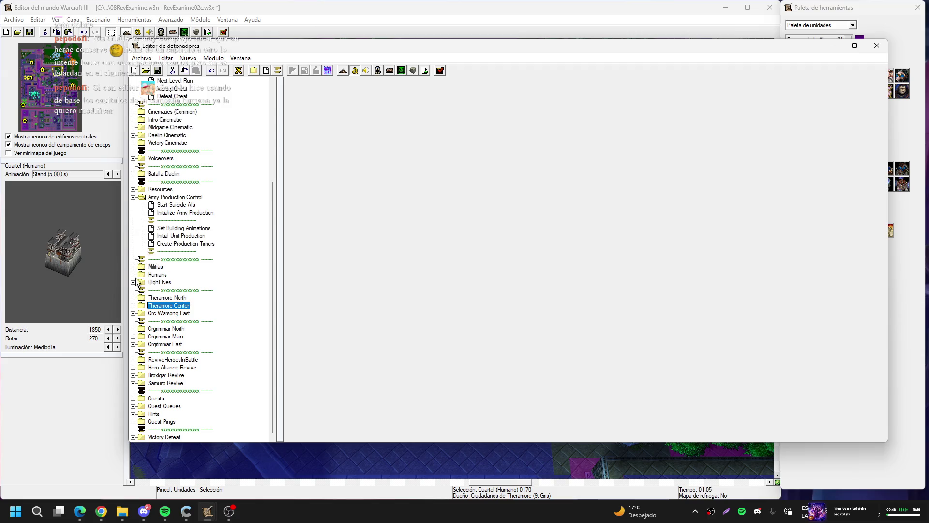
- Rename the Orc Warsong East folder to Theramore South
left_click(133, 313)
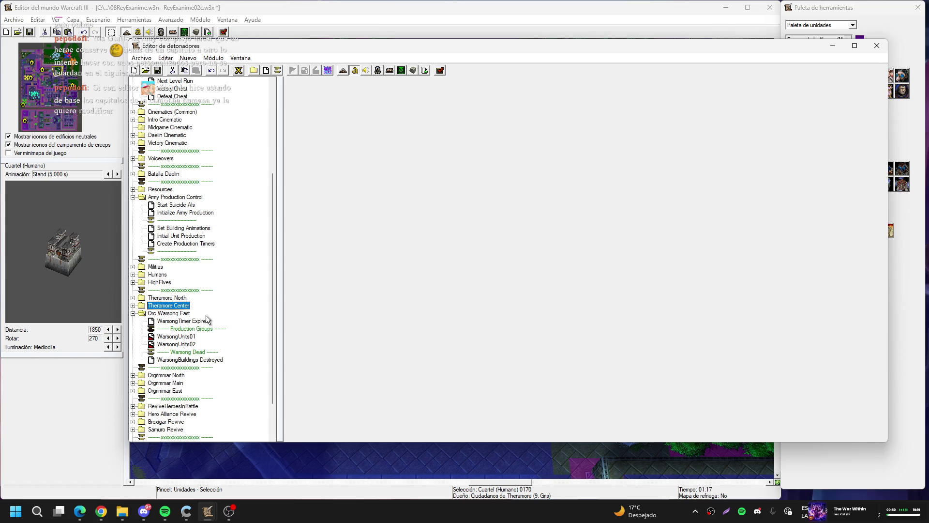
left_click(171, 314)
left_click(172, 314)
type("Theramore N")
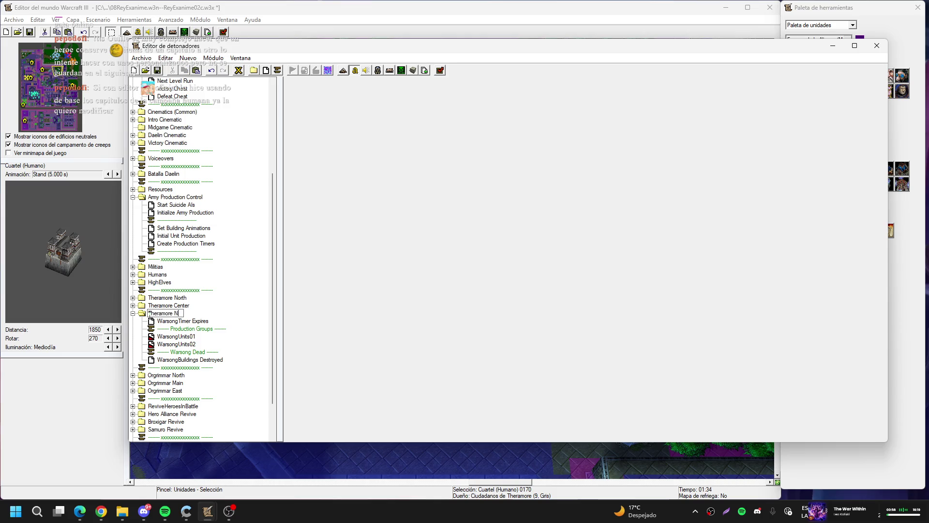
key("BackSpace")
type("South")
- Rename the WarsongTimer Expires trigger to TheramoreSouth Expires
left_click(150, 320)
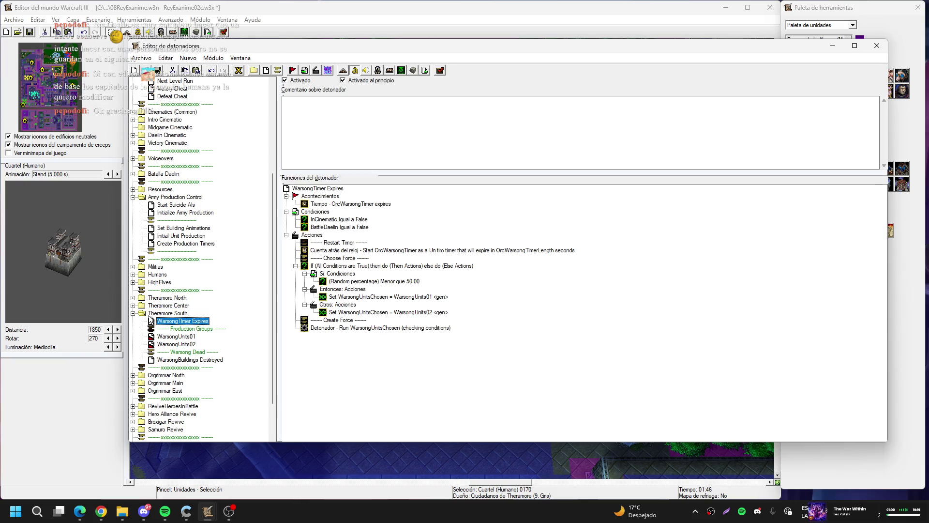
left_click_drag(192, 321, 132, 324)
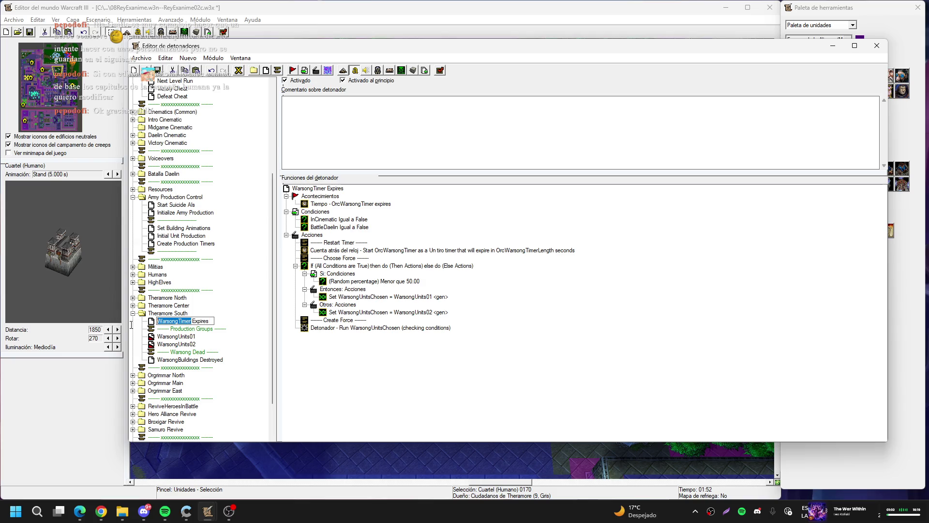
type("Theramore")
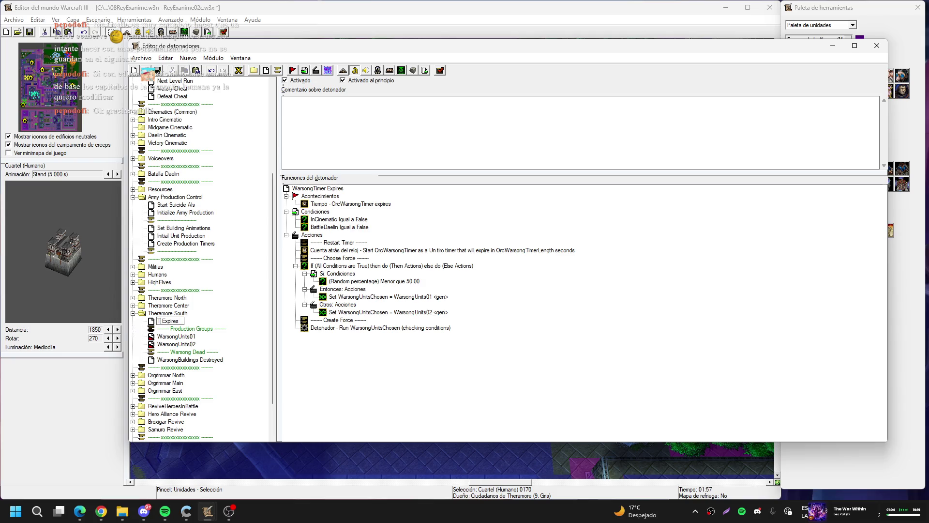
type(" South")
key("Return")
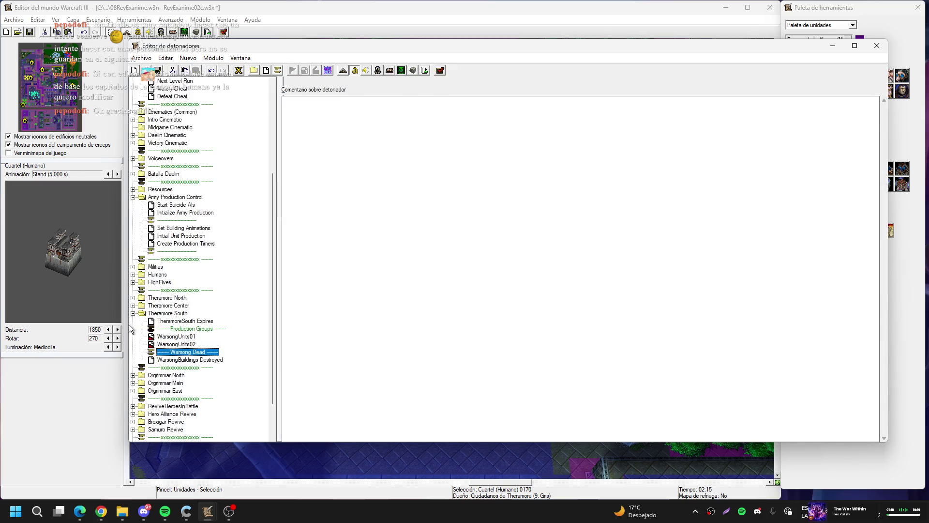
- Rename the WarsongUnits01 trigger to TheramoreSouthUnits01
key("Up")
key("Up")
key("F2")
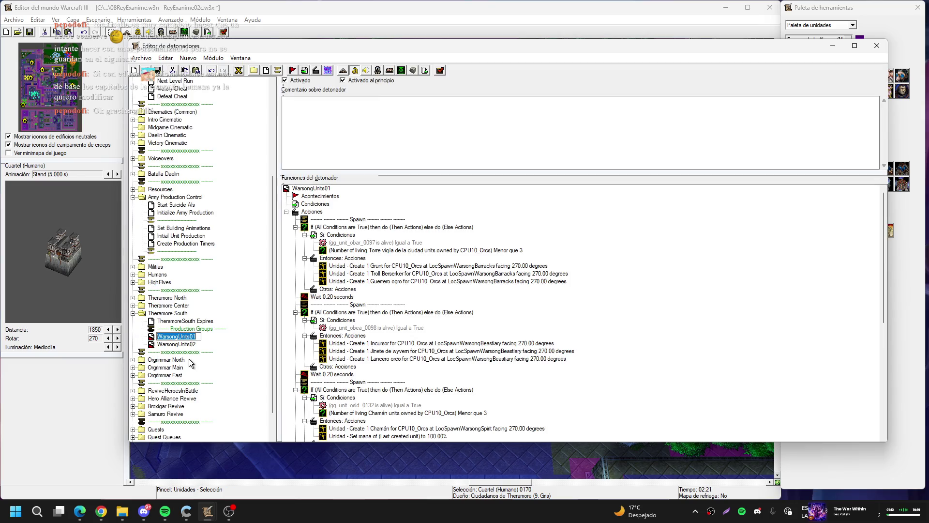
key("Home")
key("shift+Right")
key("shift+Right")
key("shift+Right")
type("Theramore")
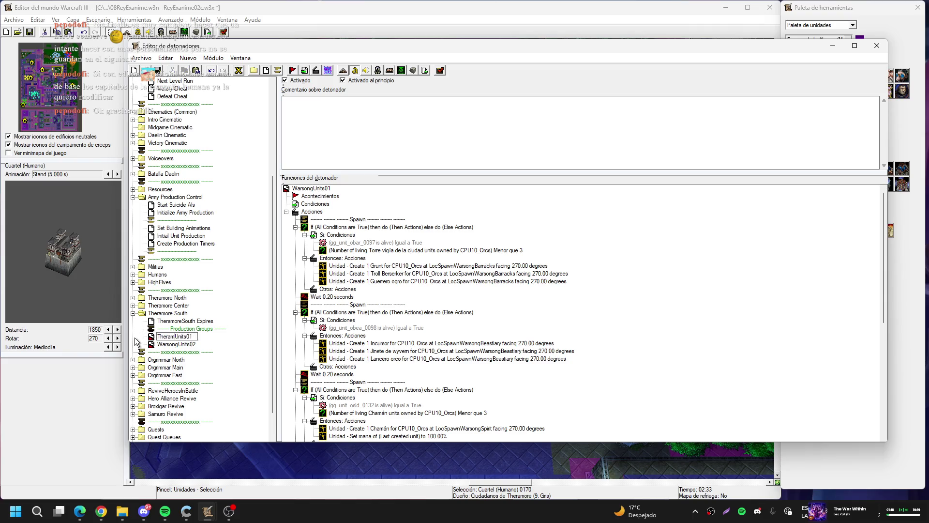
type("South")
key("Return")
- Rename the WarsongUnits02 trigger to TheramoreSouthUnits02
key("Down")
key("F2")
key("Home")
type("Theramore")
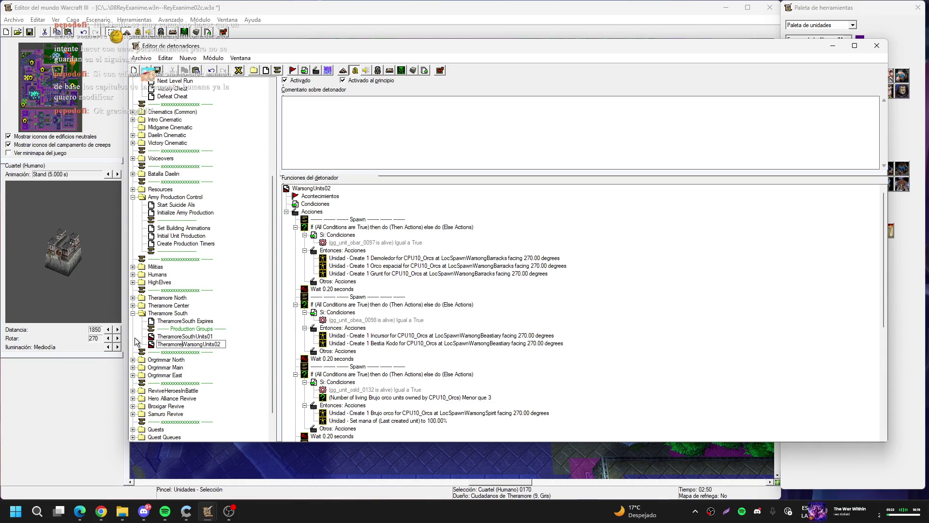
type("South")
key("Delete")
key("Delete")
key("Delete")
key("Delete")
key("Return")
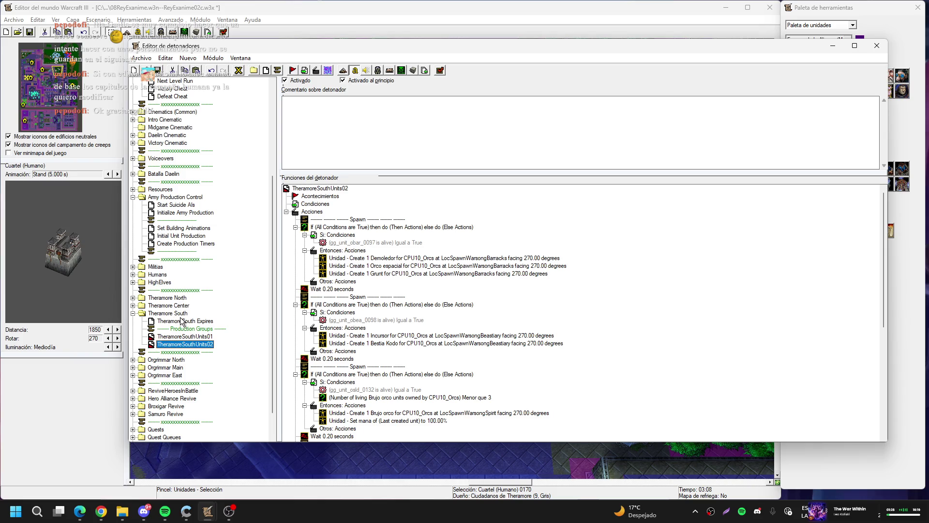
scroll(205, 296, "down", 2)
- Make the first Set action in TheramoreSouth Expires assign TheramoreSouthUnitsChosen instead of WarsongUnitsChosen
left_click(204, 289)
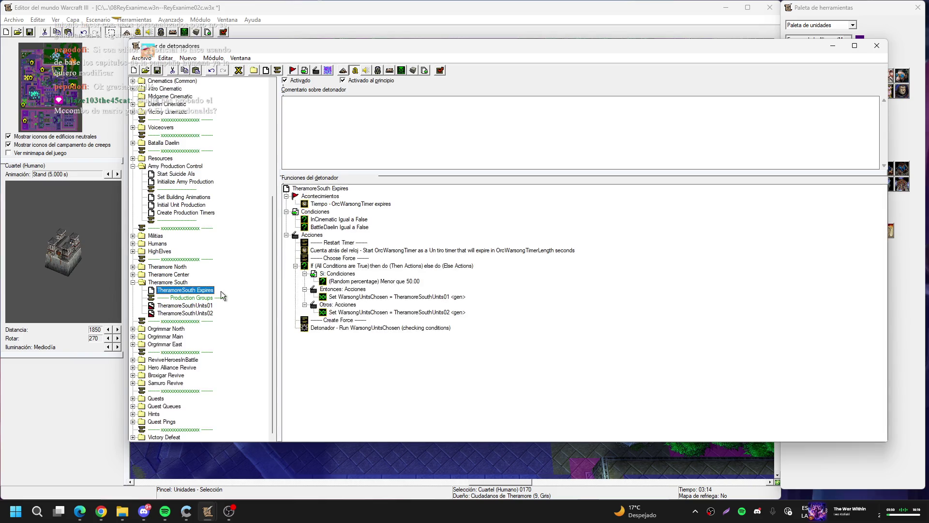
left_click(379, 296)
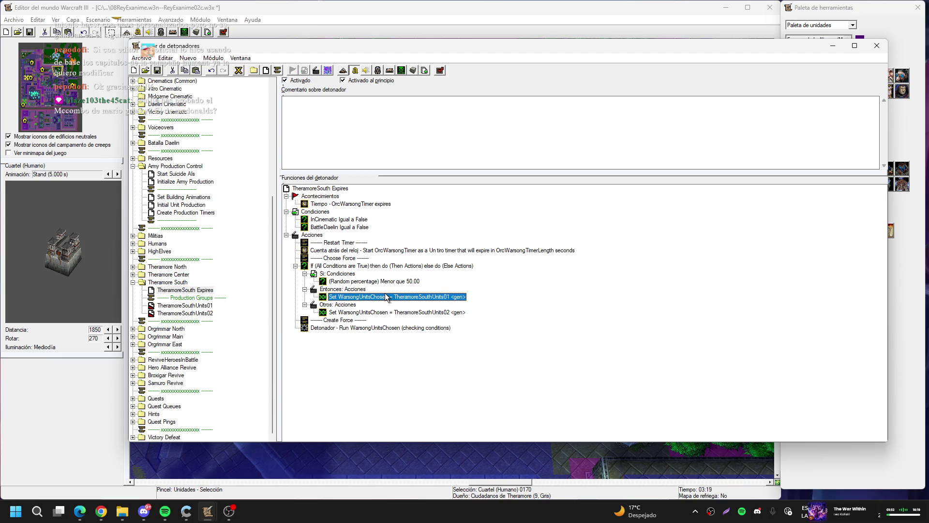
double_click(387, 297)
left_click(435, 243)
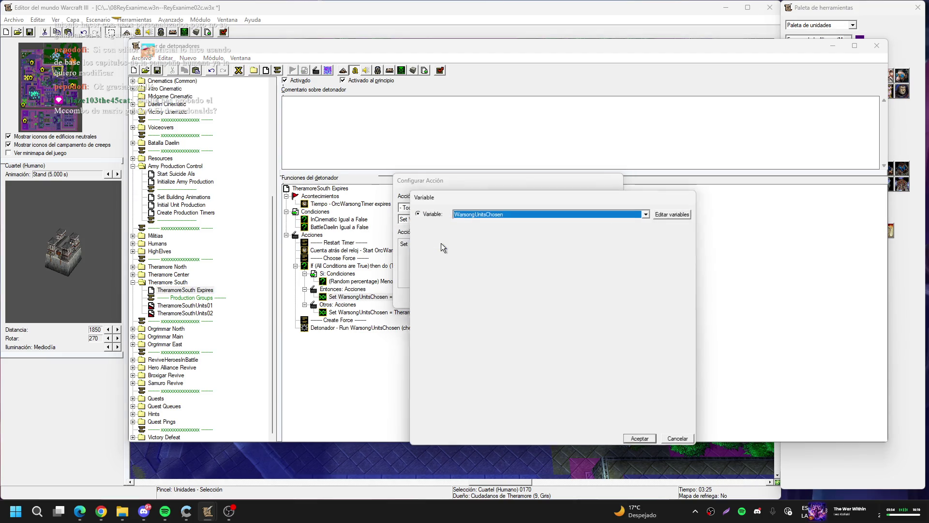
type("ttheramoresoutht")
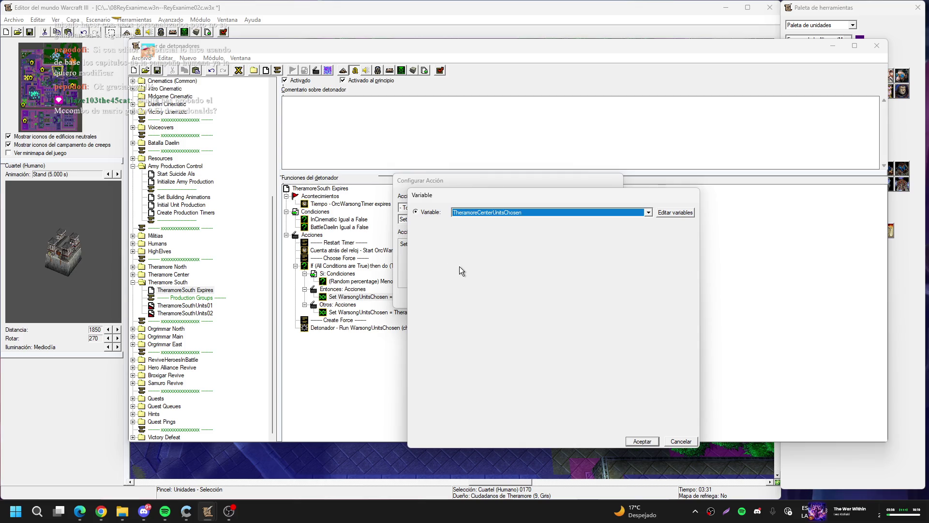
type("u")
key("Return")
key("Return")
key("Down")
key("Down")
- Make the second Set action assign TheramoreSouthUnitsChosen as well
key("Return")
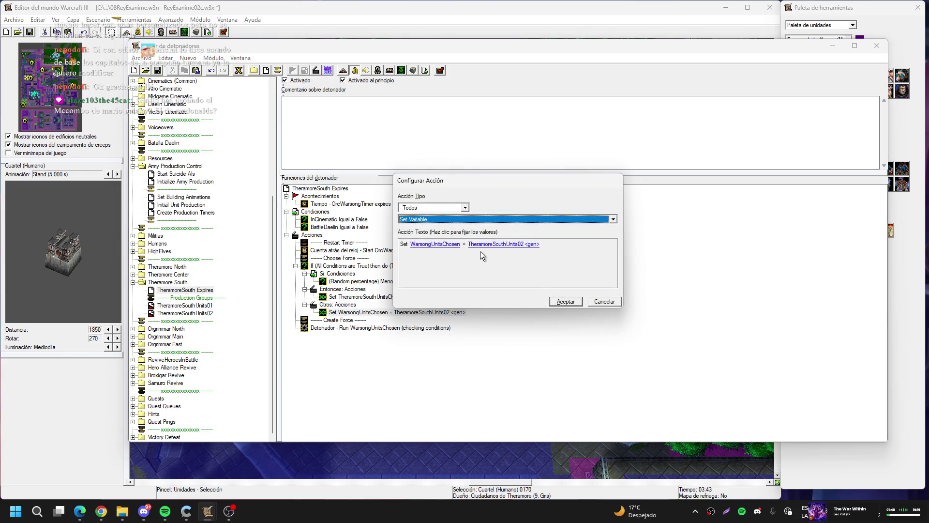
left_click(433, 246)
key("Down")
key("Down")
key("Down")
key("Return")
key("Return")
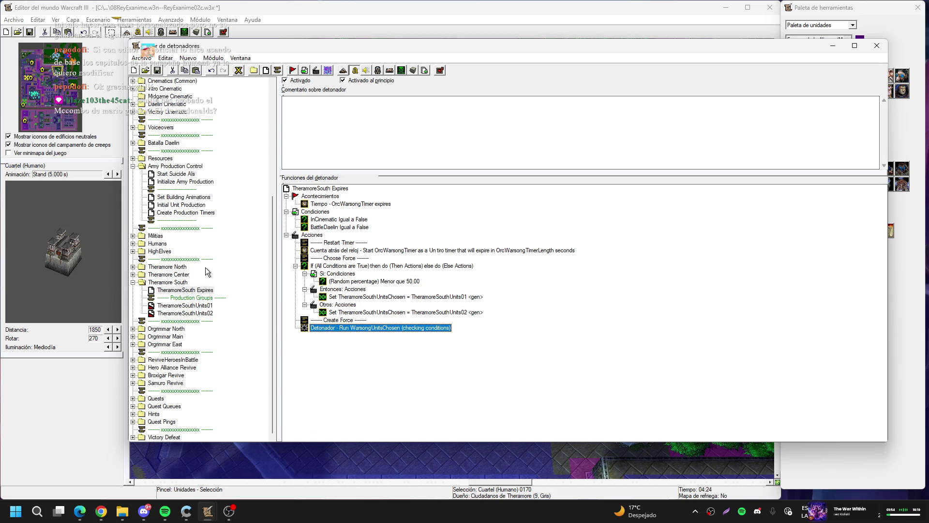
- Expand and collapse the Militias and Humans folders while browsing the trigger tree
left_click(134, 235)
left_click(133, 236)
left_click(134, 236)
left_click(133, 236)
left_click(134, 244)
left_click(133, 243)
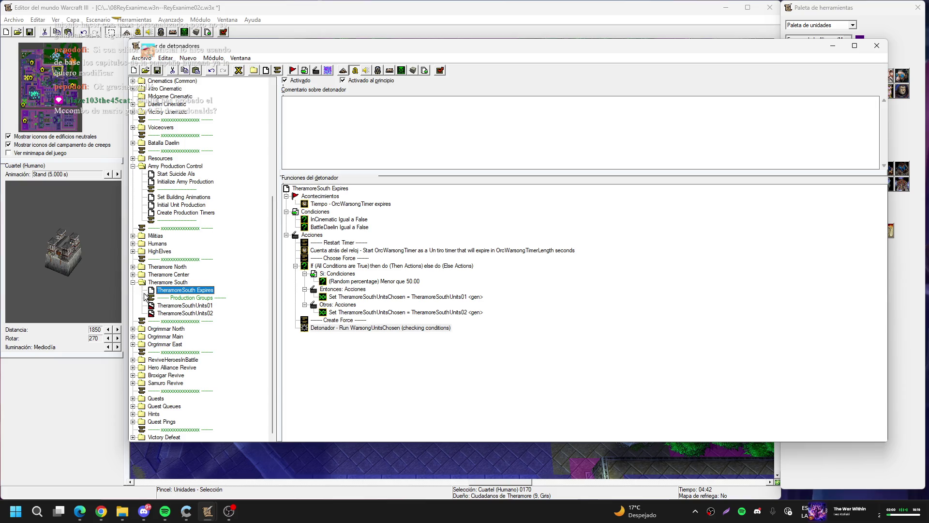
- Check TheramoreSouthUnits01 and the unchanged Run WarsongUnitsChosen action, then expand Theramore North and Center
left_click(165, 306)
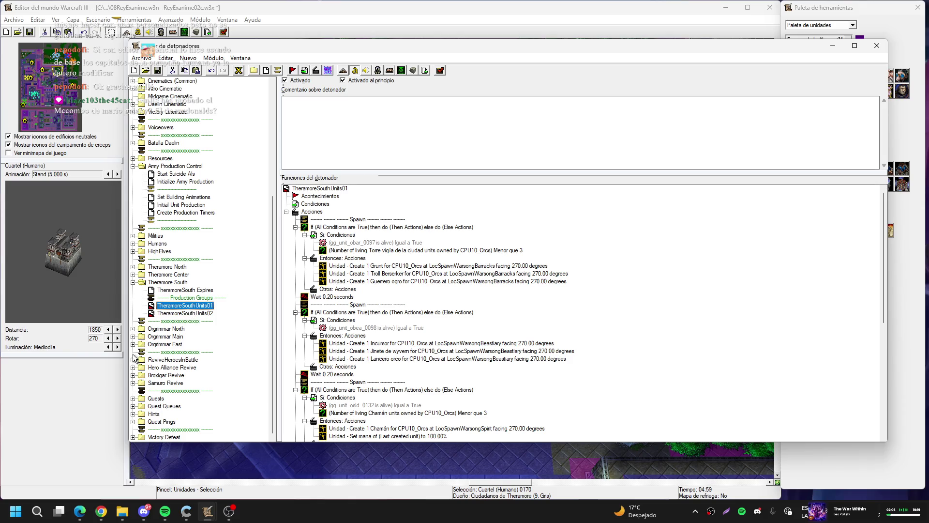
left_click(179, 290)
double_click(376, 327)
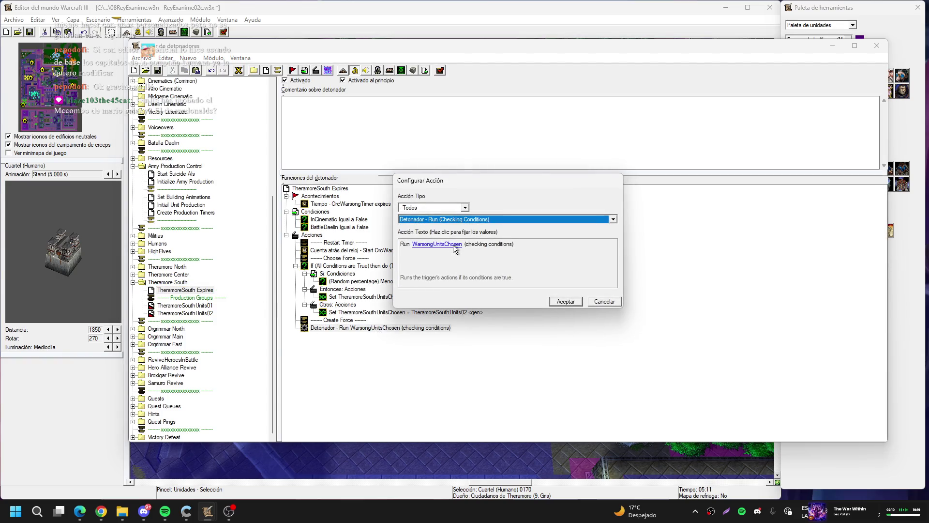
left_click(437, 244)
left_click(515, 216)
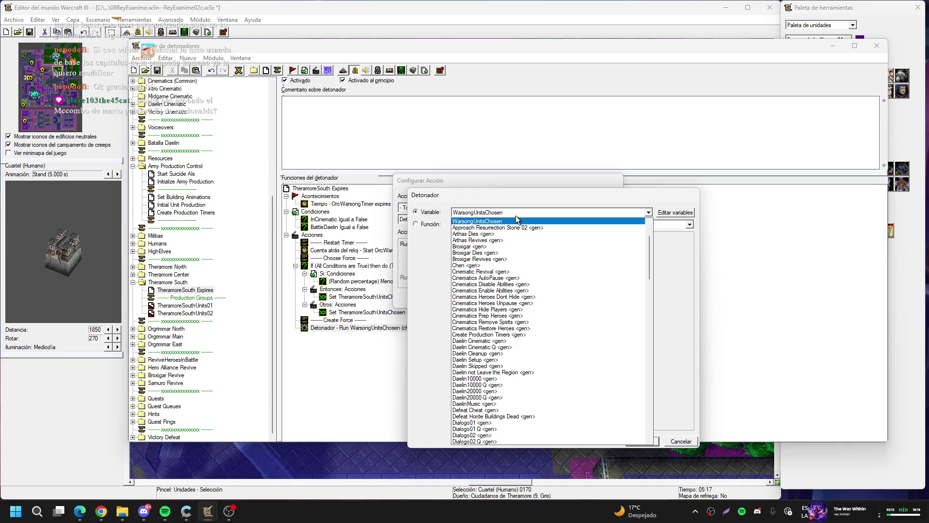
left_click(519, 215)
key("Return")
key("Return")
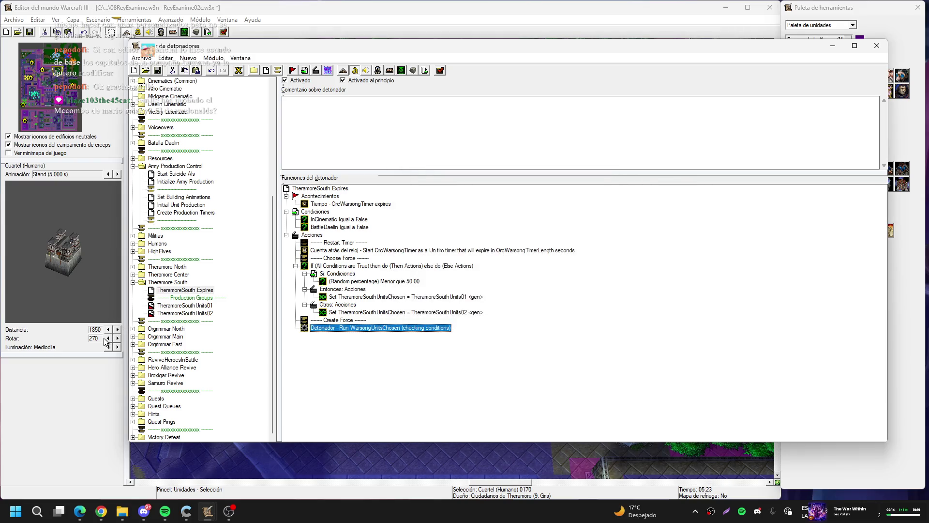
left_click(133, 267)
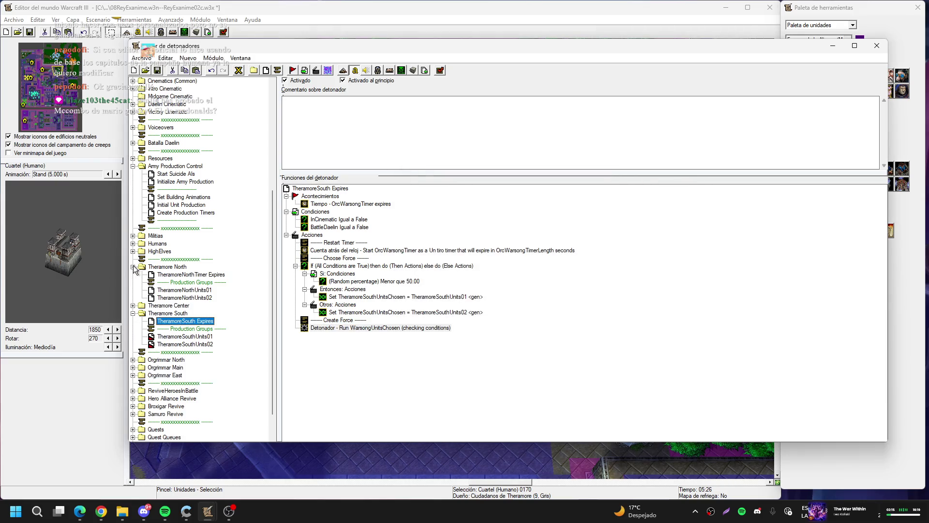
left_click(132, 307)
- Make TheramoreNorthTimer Expires run TheramoreNorthUnitsChosen instead of BleedingHollowUnitsChosen
left_click(191, 275)
double_click(426, 328)
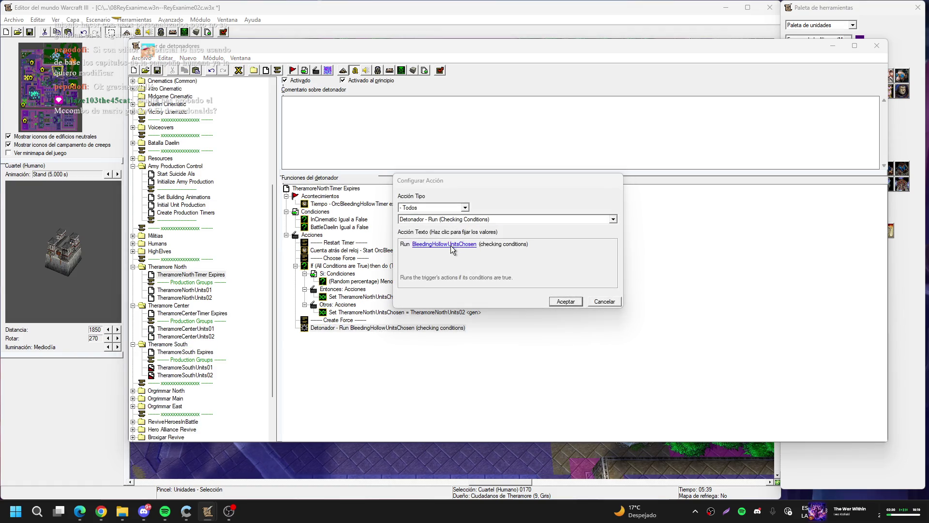
left_click(451, 245)
key("Down")
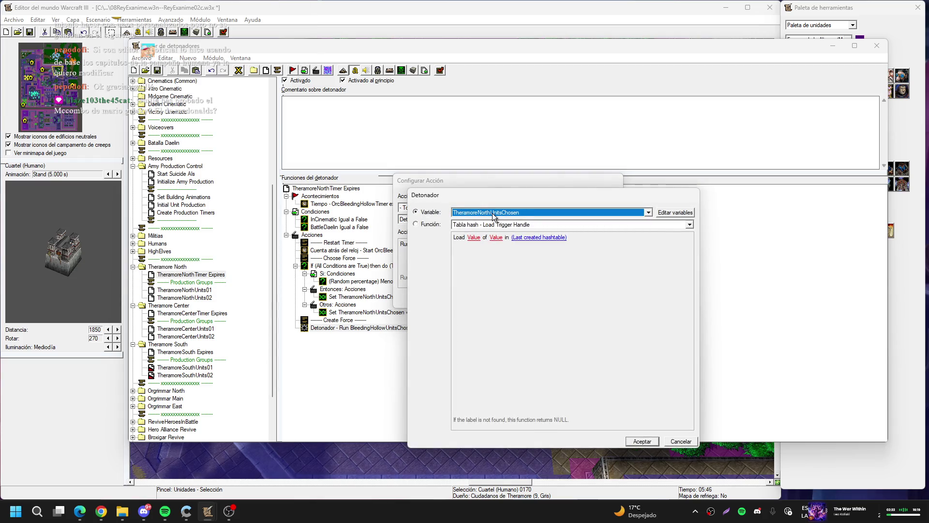
key("Return")
key("Return")
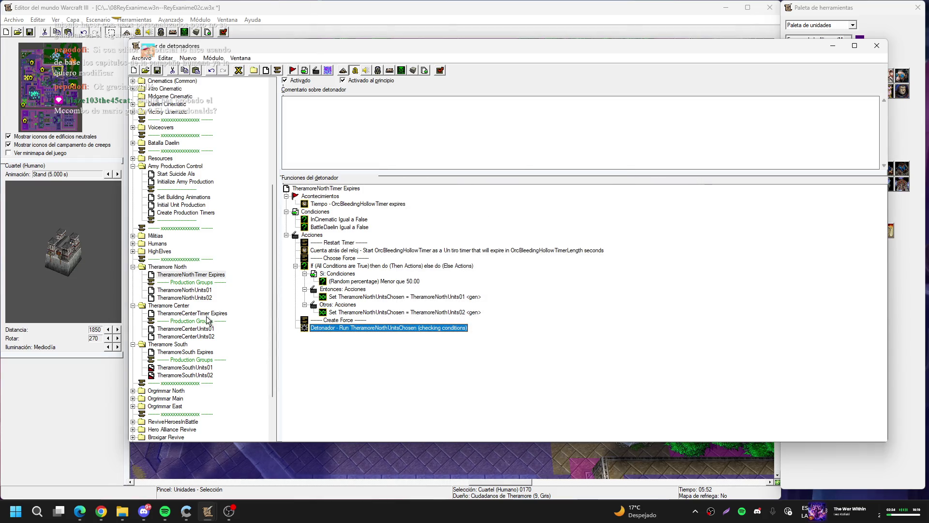
- Make TheramoreCenterTimer Expires run a Theramore UnitsChosen variable instead of FrostwolfUnitsChosen
left_click(210, 314)
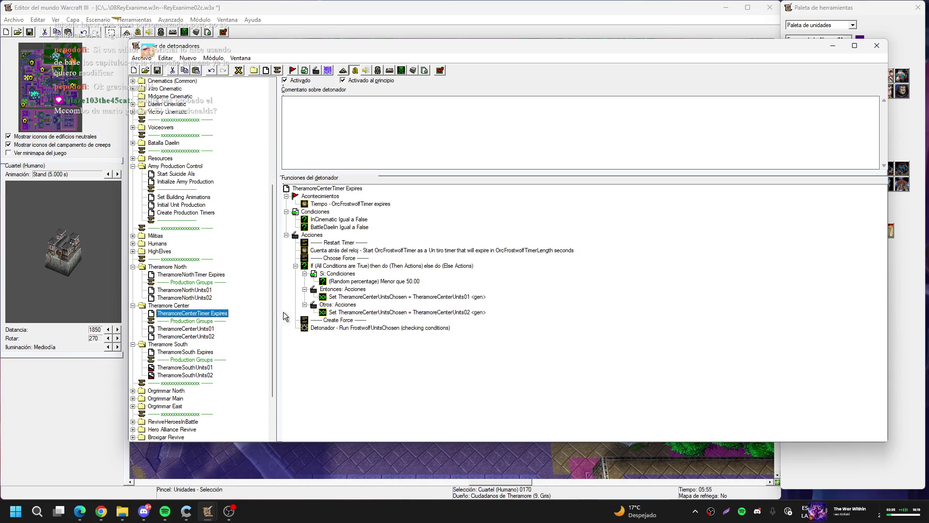
double_click(388, 329)
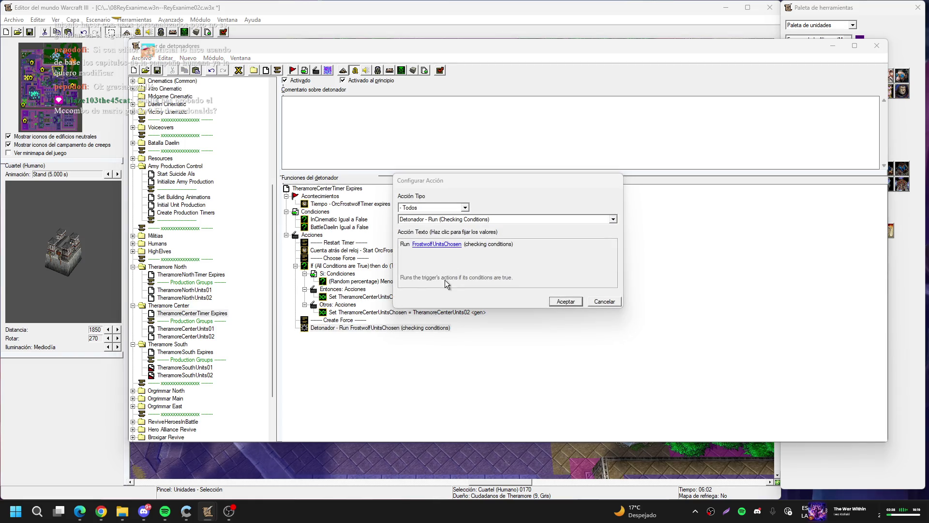
left_click(445, 284)
key("Down")
key("Return")
key("Return")
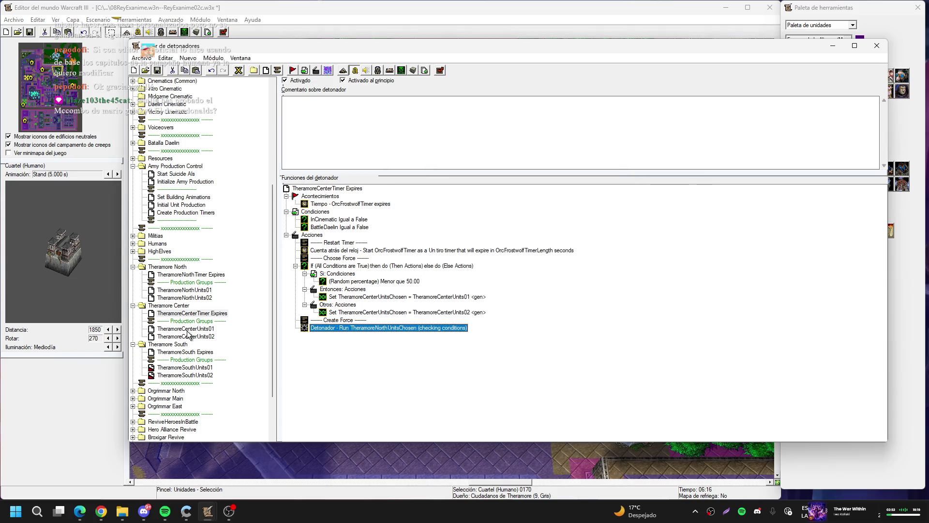
- Make TheramoreSouth Expires run TheramoreSouthUnitsChosen instead of WarsongUnitsChosen
left_click(198, 353)
double_click(403, 328)
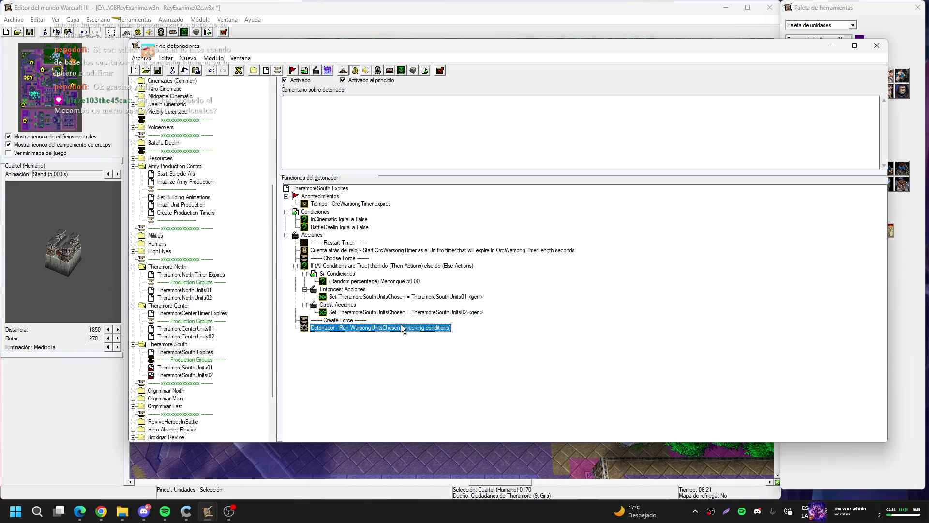
left_click(437, 244)
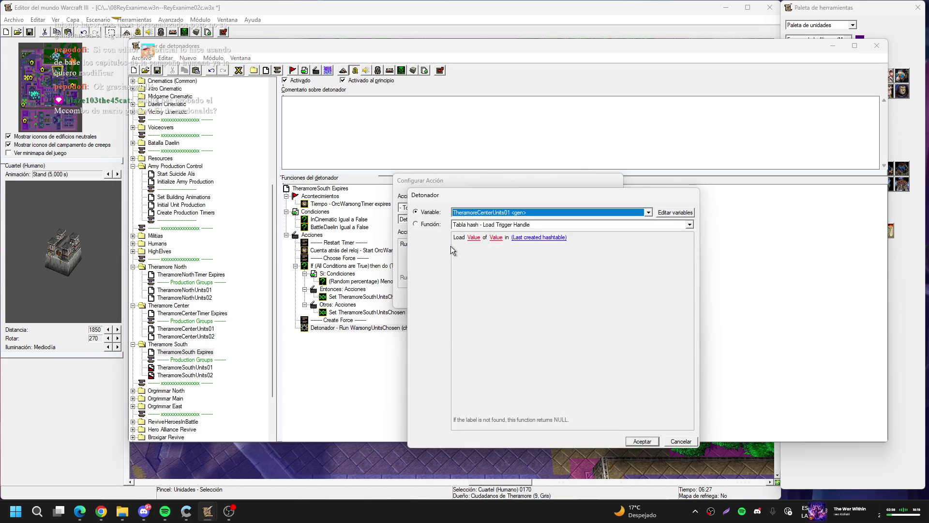
key("Up")
key("Up")
key("Up")
key("Up")
key("Up")
key("Up")
key("Return")
key("Return")
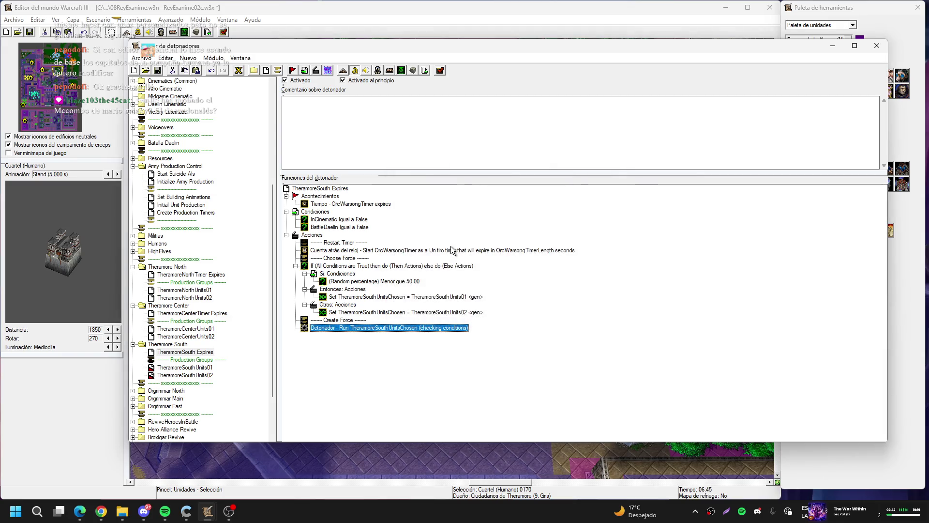
left_click(162, 273)
left_click(445, 250)
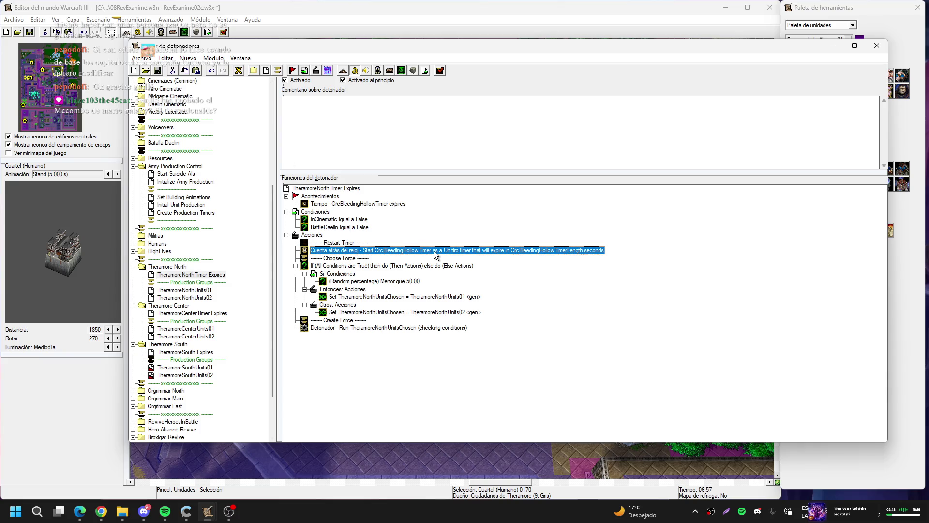
- Inspect the TheramoreNorthTimer Expires countdown timer action, leaving it unchanged
double_click(435, 250)
left_click(459, 248)
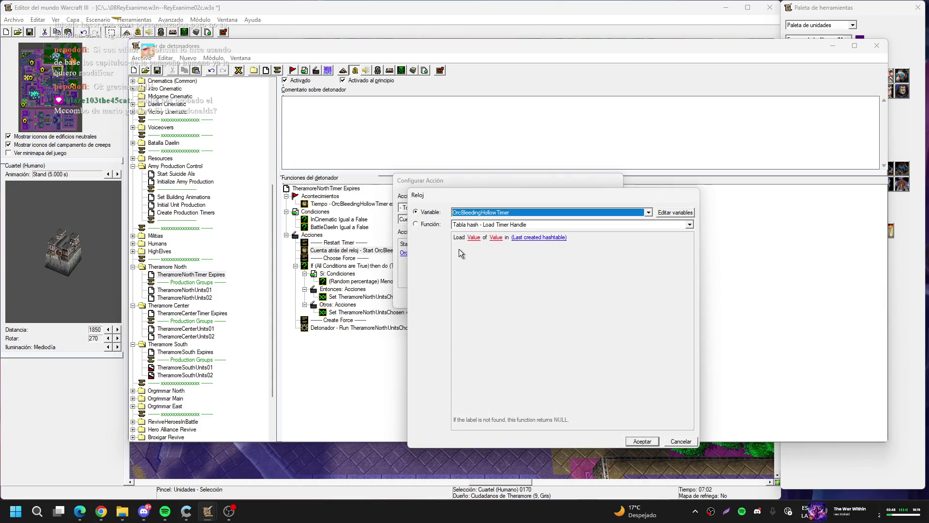
key("Return")
key("Return")
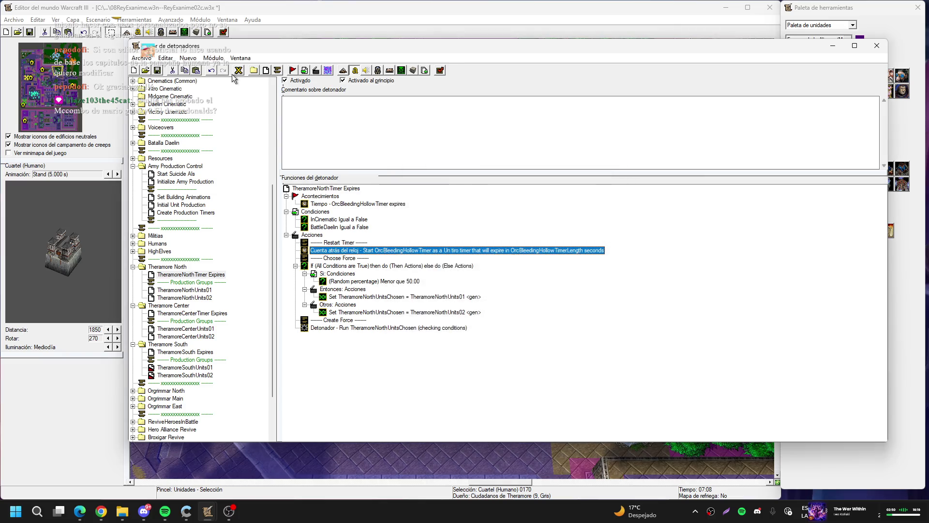
- Rename the OrgrimmarEastTimer variable to TheramoreNorthTimer
left_click(239, 72)
scroll(501, 222, "down", 1)
scroll(502, 222, "down", 10)
scroll(500, 223, "down", 10)
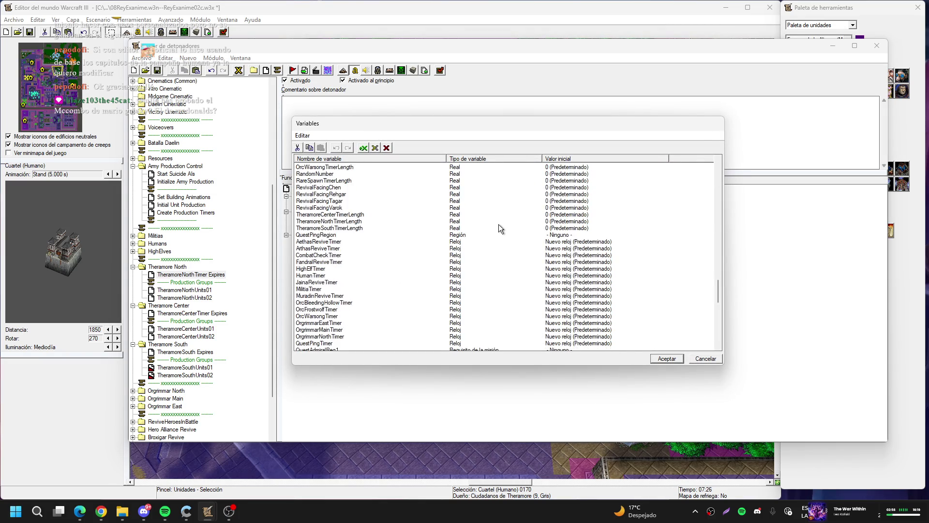
scroll(499, 225, "down", 2)
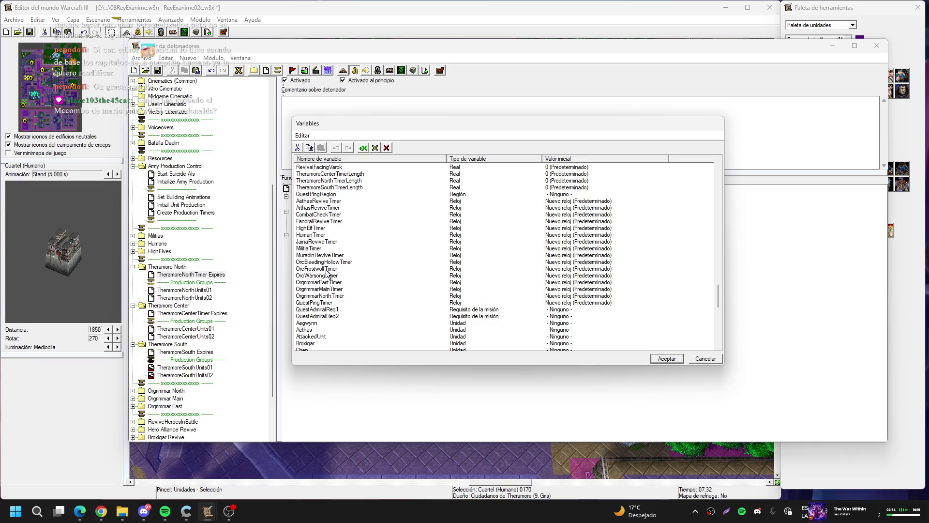
double_click(341, 282)
left_click(530, 222)
left_click_drag(530, 221, 444, 227)
type("TheramoreTimer")
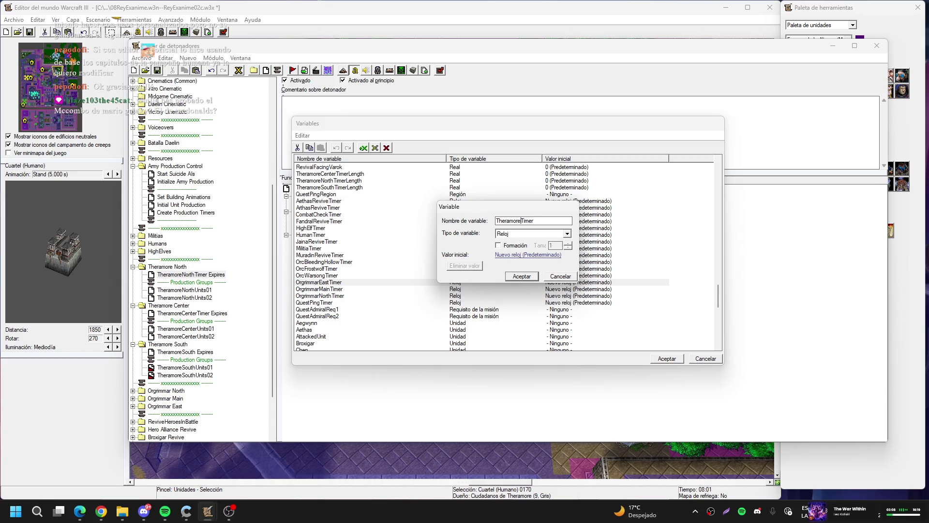
key("Return")
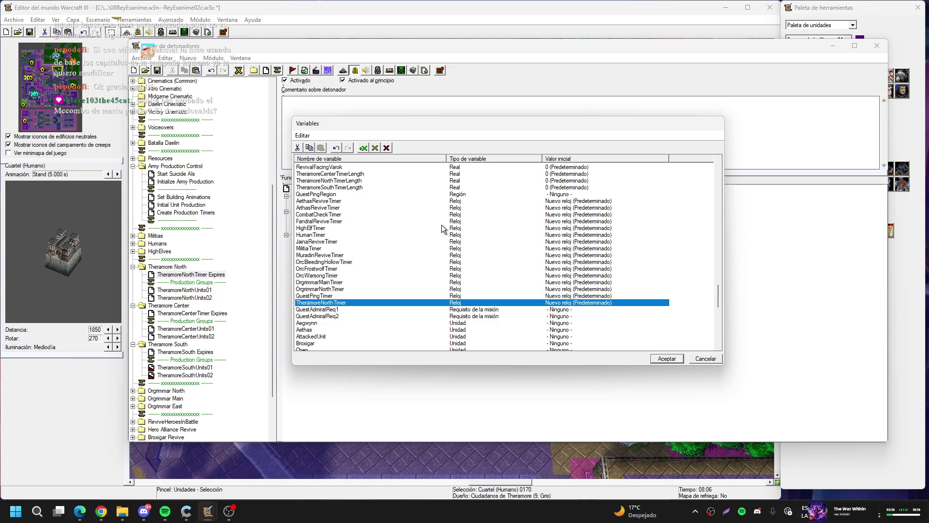
- Rename the OrgrimmarMainTimer variable to TheramoreCenterTimer
key("Up")
key("Up")
key("Up")
key("Down")
key("Return")
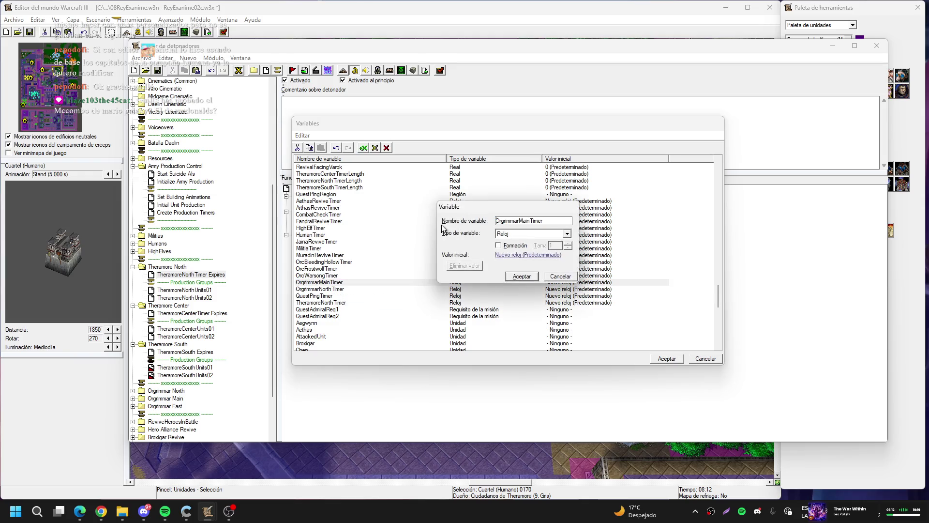
type("Theramore")
type("CenterTimer")
key("Return")
- Rename OrgrimmarNorthTimer to TheramoreSouthTimer and accept the variable changes
key("Up")
key("Return")
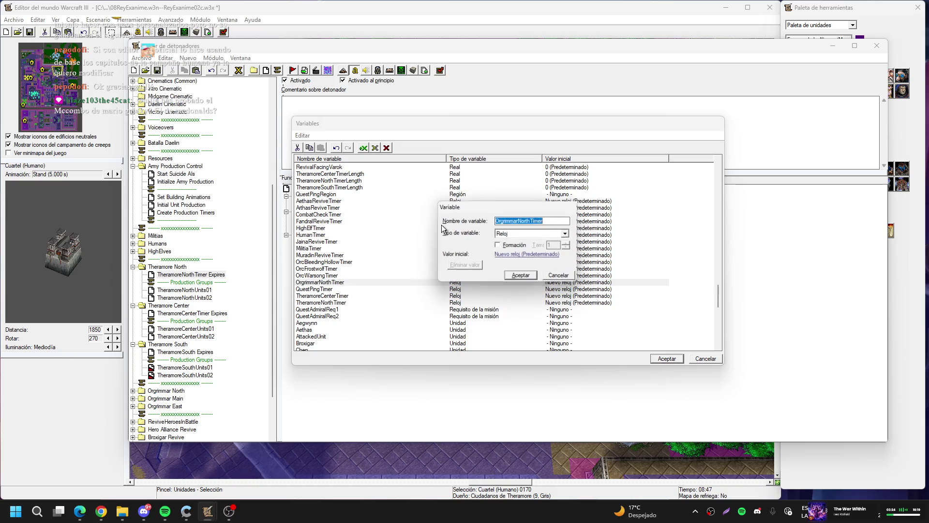
key("Home")
type("Theramo")
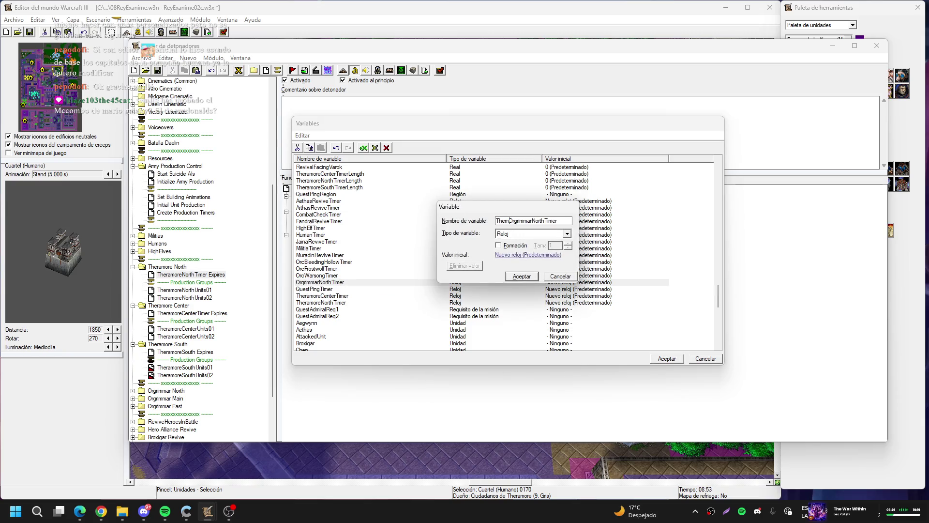
type("re")
key("Delete")
key("Delete")
key("Delete")
key("Return")
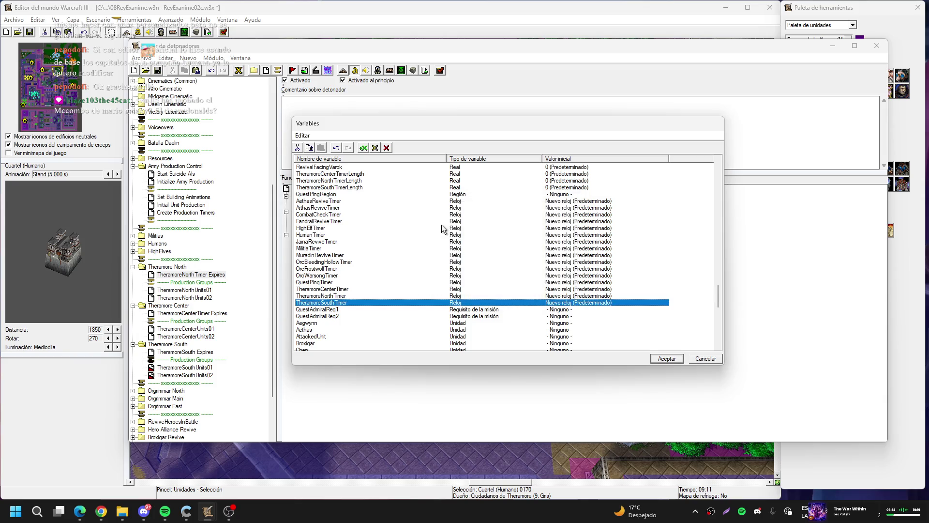
left_click(667, 358)
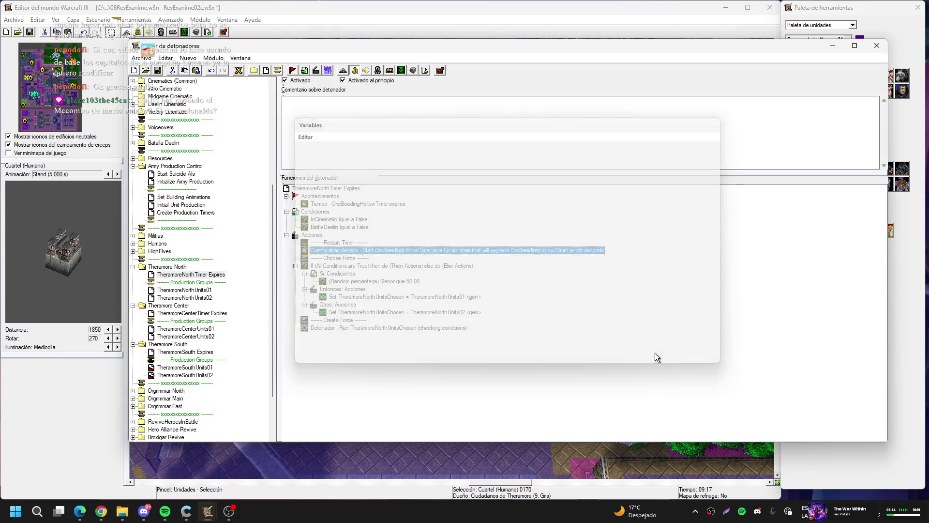
- Make the TheramoreNorth Expires action start TheramoreNorthTimer for TheramoreNorthTimerLength
double_click(435, 251)
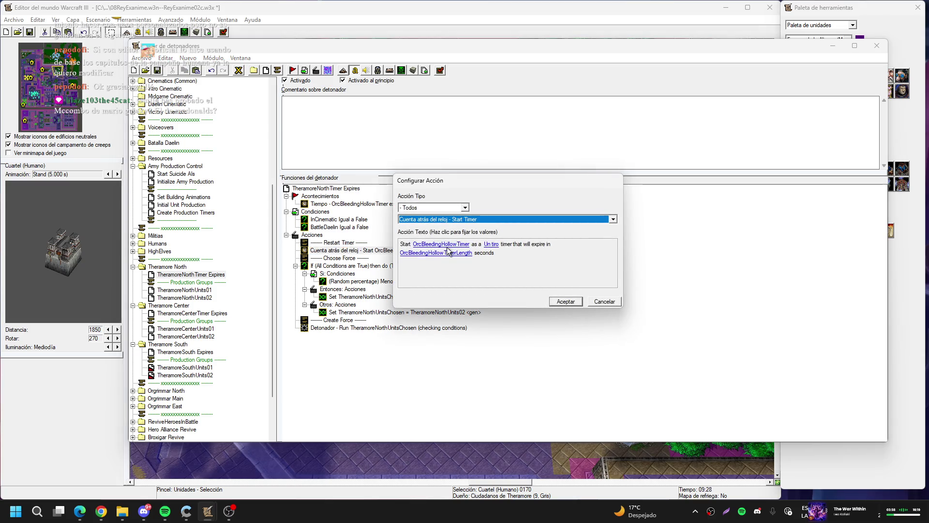
left_click(449, 253)
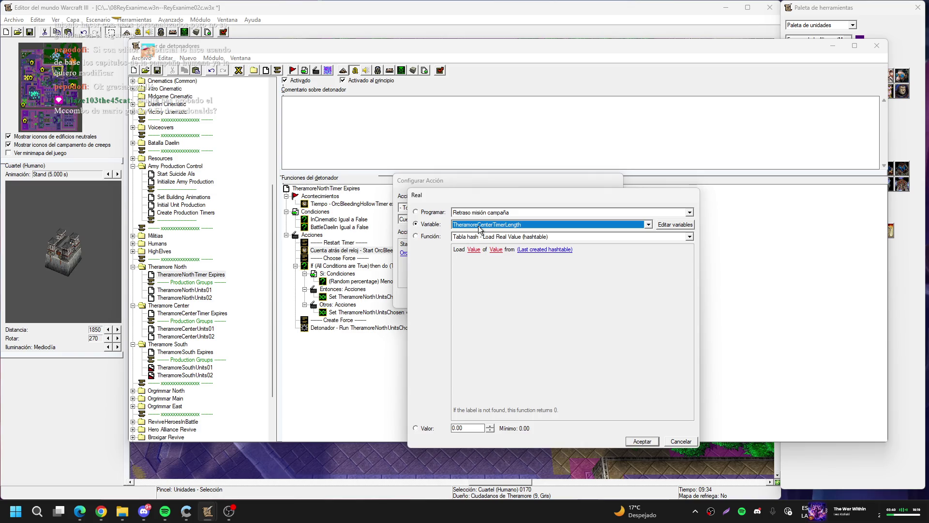
scroll(479, 229, "down", 1)
key("Return")
left_click(451, 243)
key("Down")
key("Down")
key("Return")
key("Return")
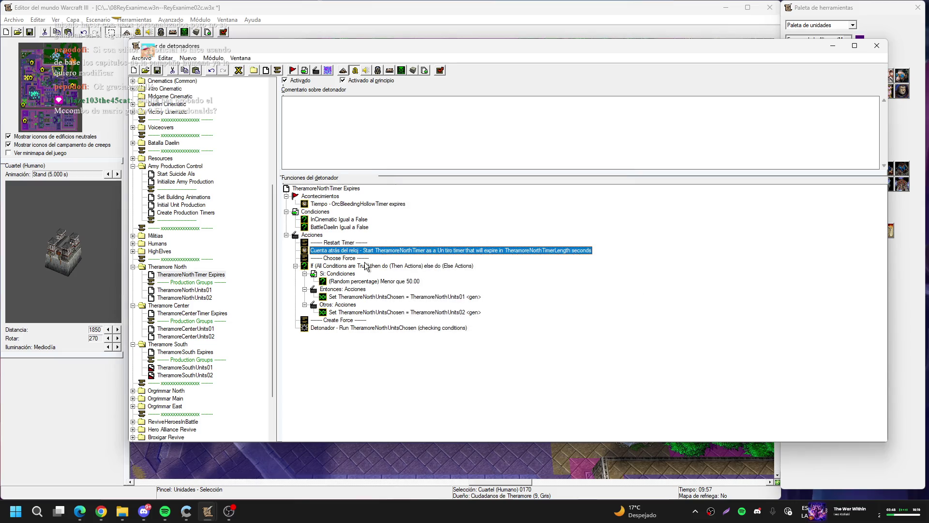
- Make TheramoreCenterTimer Expires start TheramoreCenterTimer for TheramoreCenterTimerLength
left_click(216, 314)
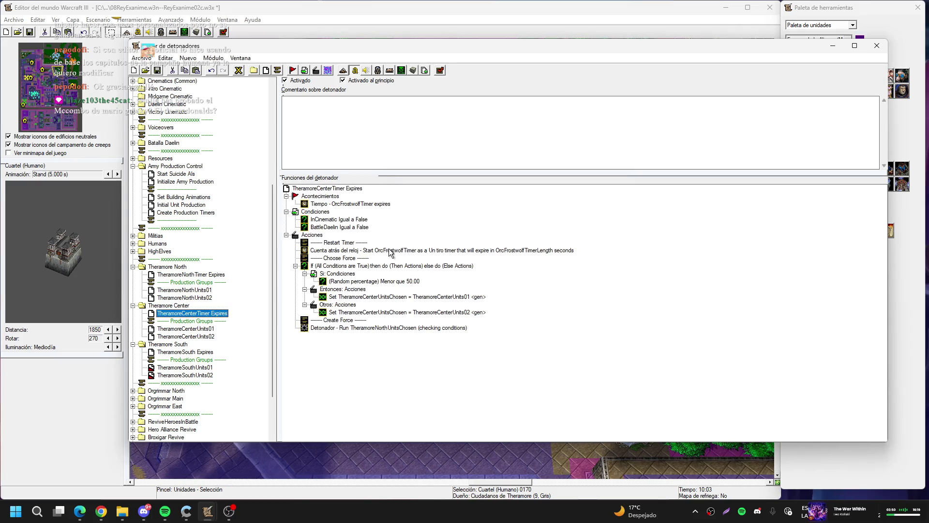
double_click(443, 250)
left_click(444, 246)
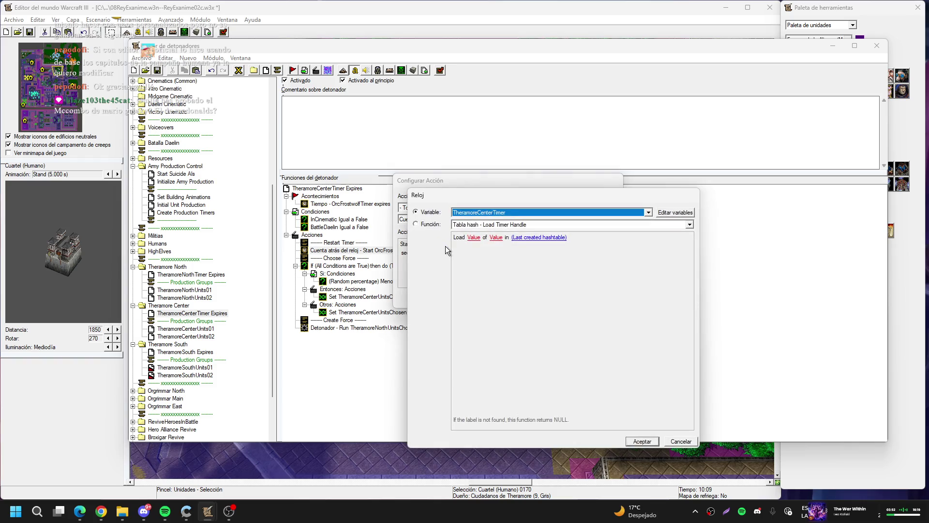
key("Up")
key("Return")
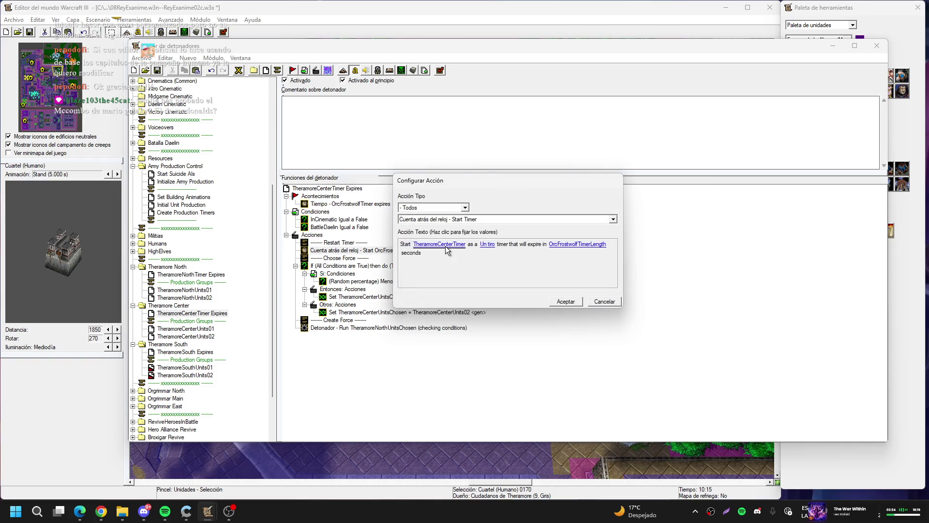
left_click(604, 246)
key("Up")
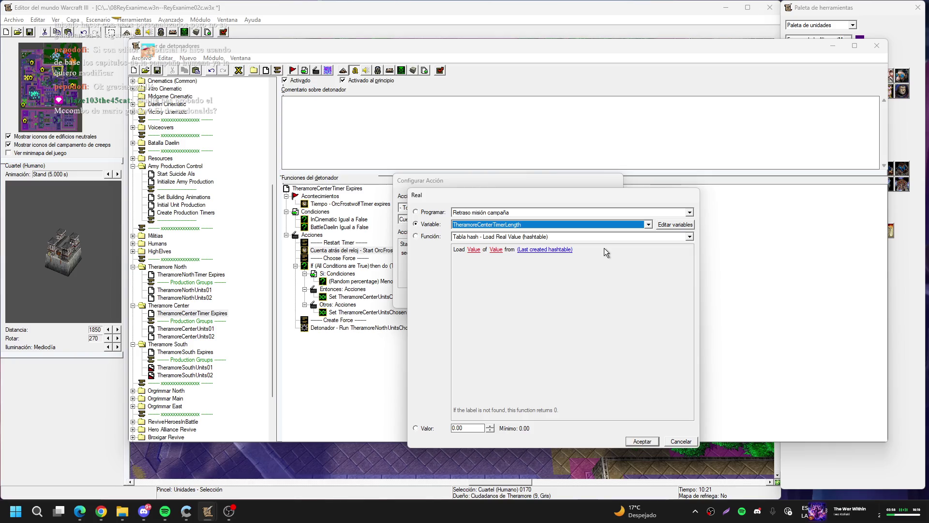
key("Return")
key("Return")
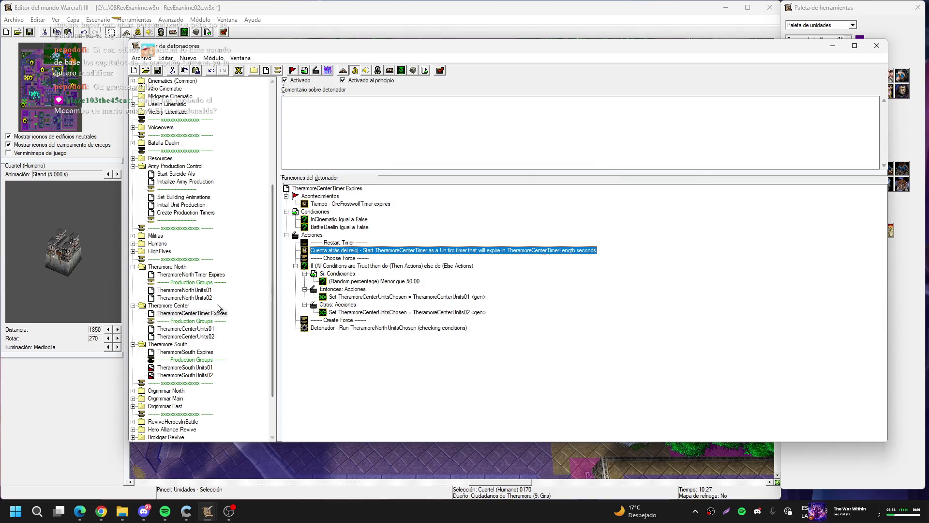
- Make TheramoreSouth Expires start TheramoreSouthTimer for TheramoreSouthTimerLength seconds
left_click(209, 353)
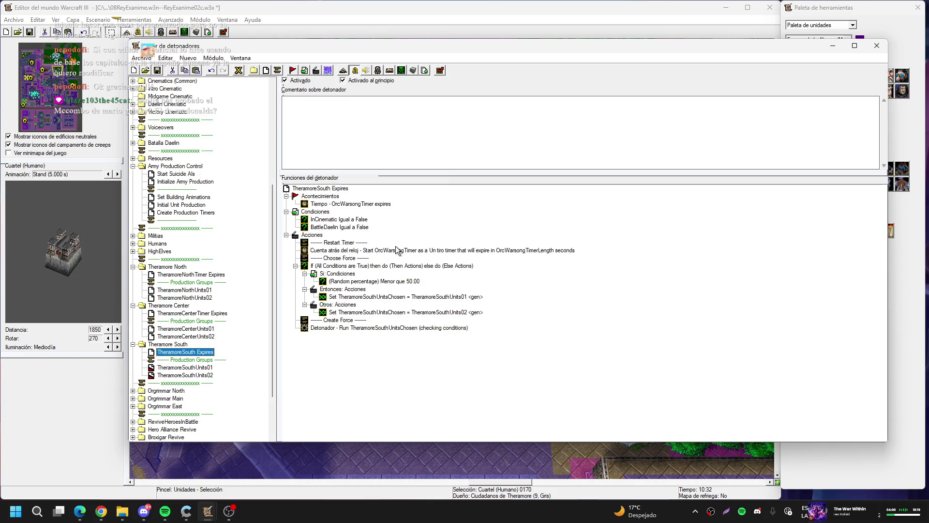
left_click(414, 248)
double_click(414, 247)
left_click(434, 245)
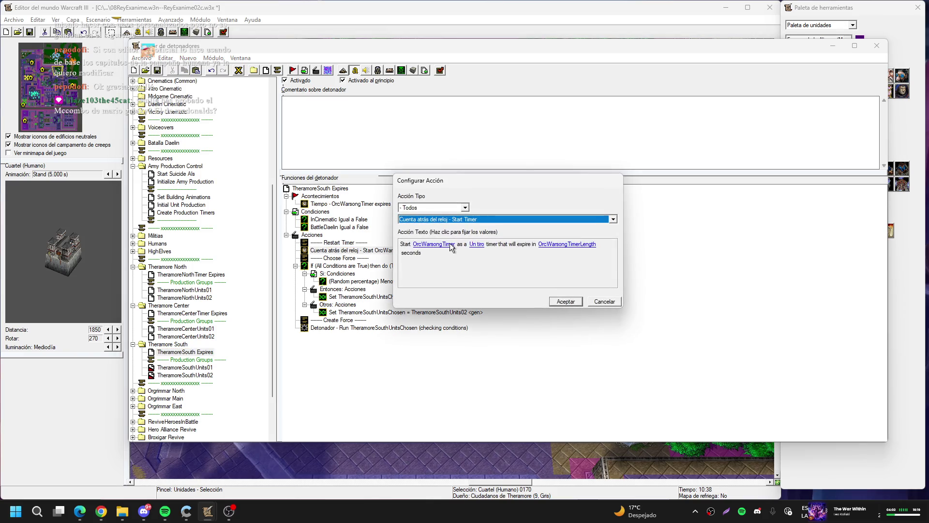
key("t")
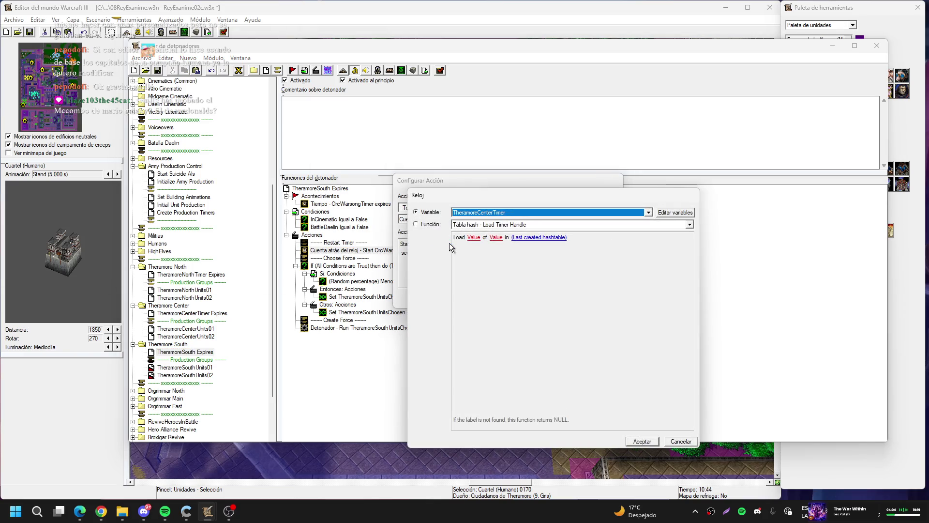
key("Down")
key("Down")
key("Return")
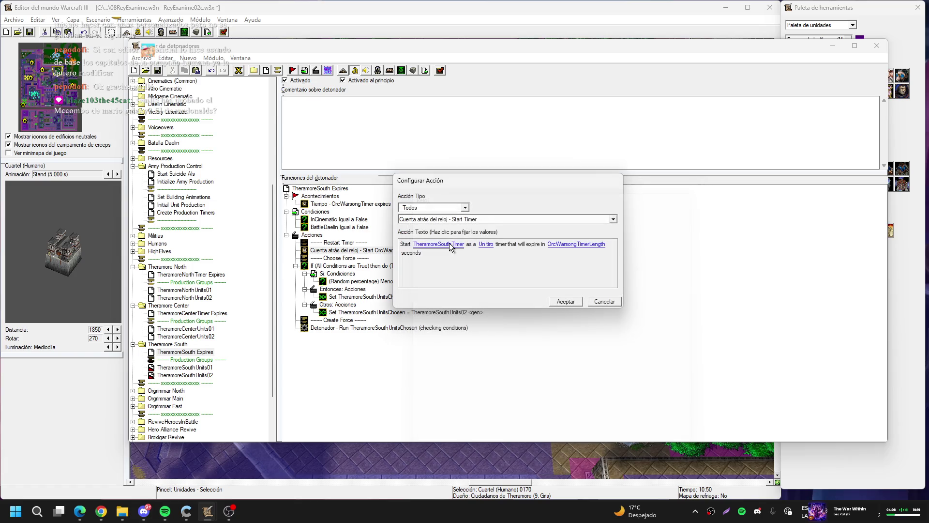
left_click(594, 244)
key("t")
key("Down")
key("Down")
key("Return")
key("Return")
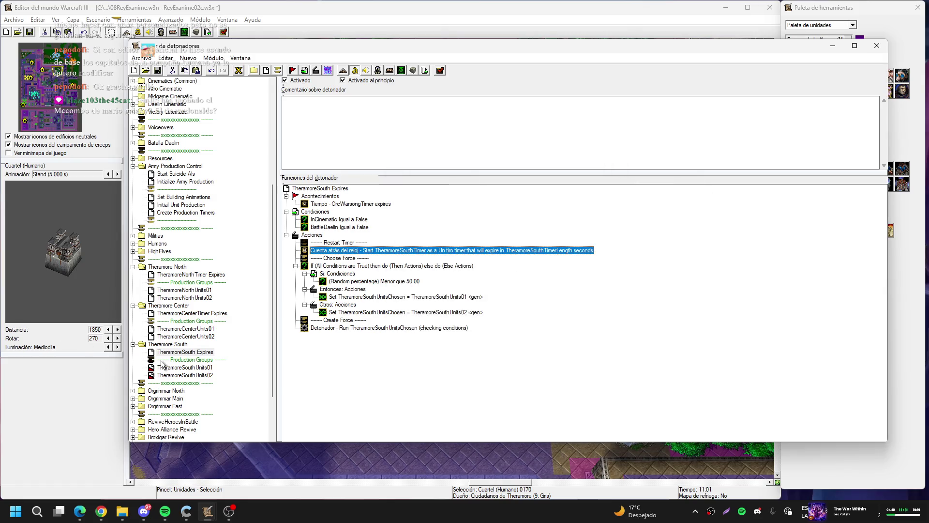
left_click(164, 368)
double_click(376, 242)
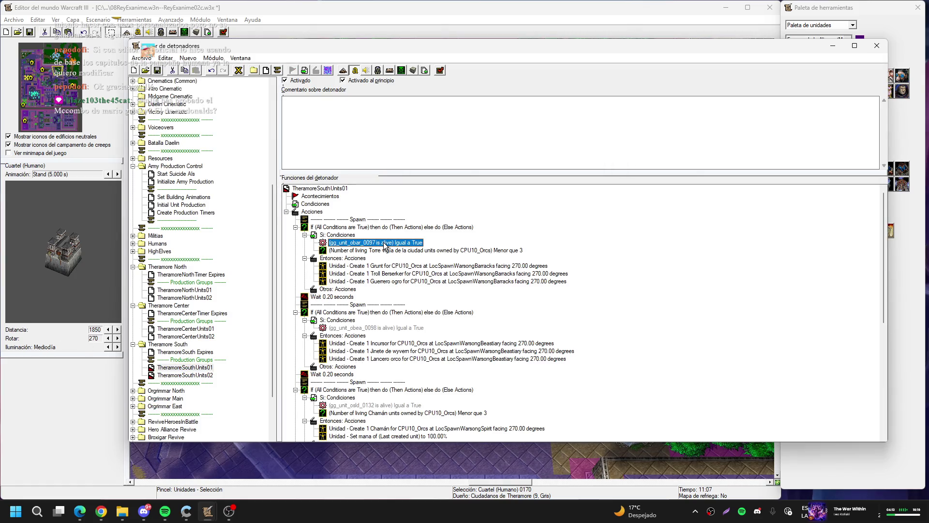
- Make the first spawn block check that a Theramore barracks picked on the map is alive
left_click(483, 236)
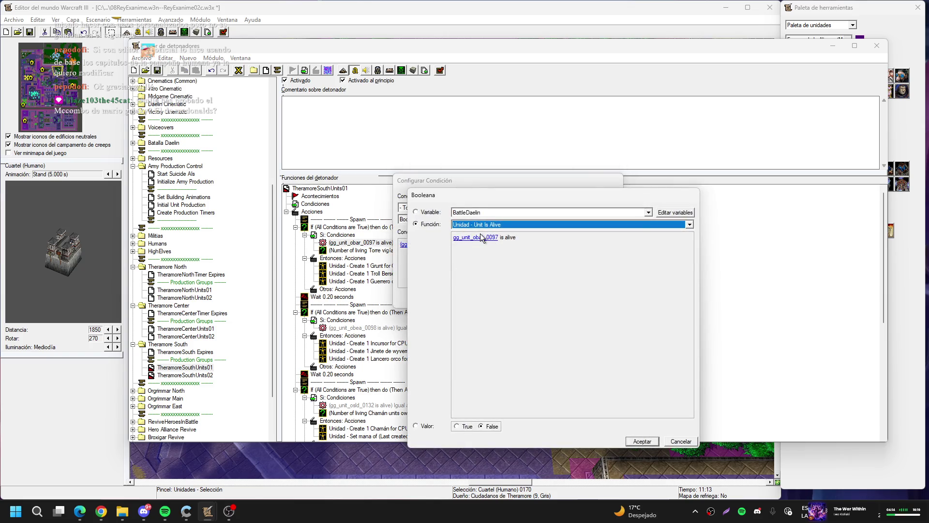
left_click(605, 234)
left_click(632, 236)
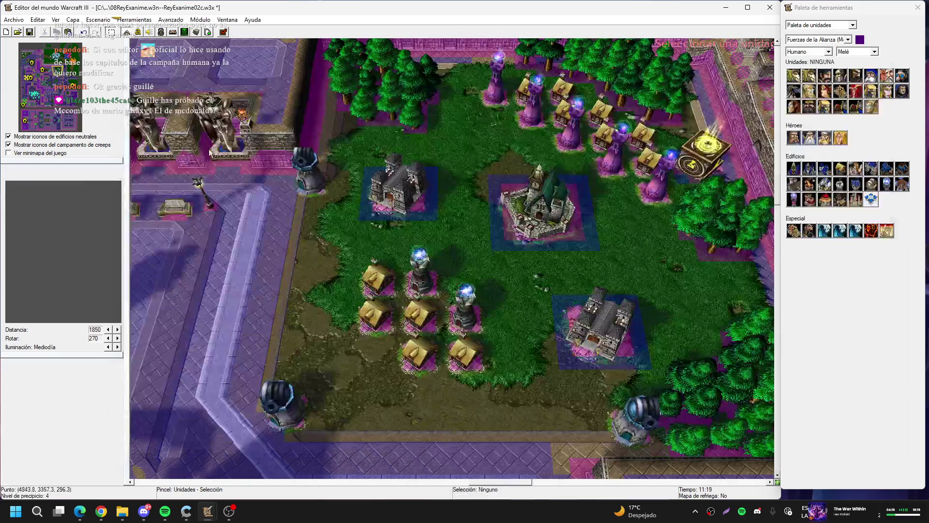
mouse_move(62, 124)
left_mouse_down()
mouse_move(51, 119)
mouse_move(60, 112)
left_mouse_up()
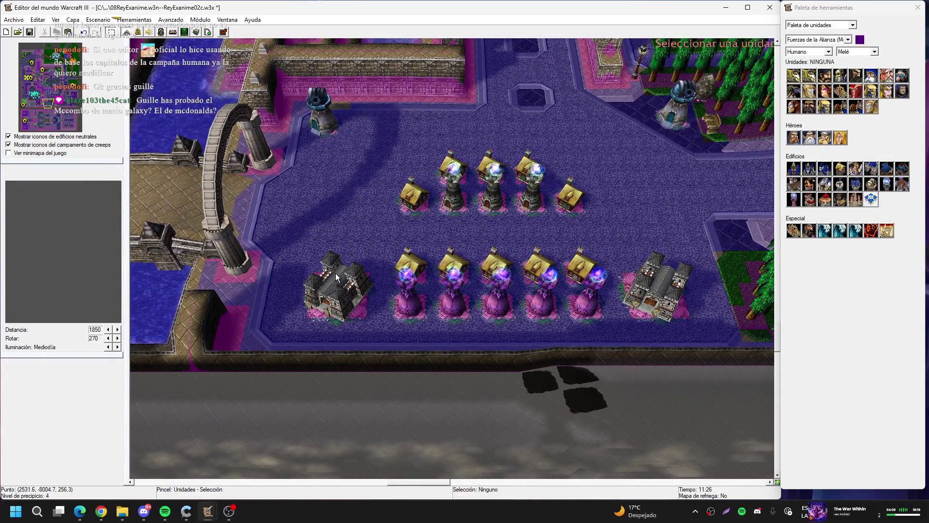
left_click(335, 273)
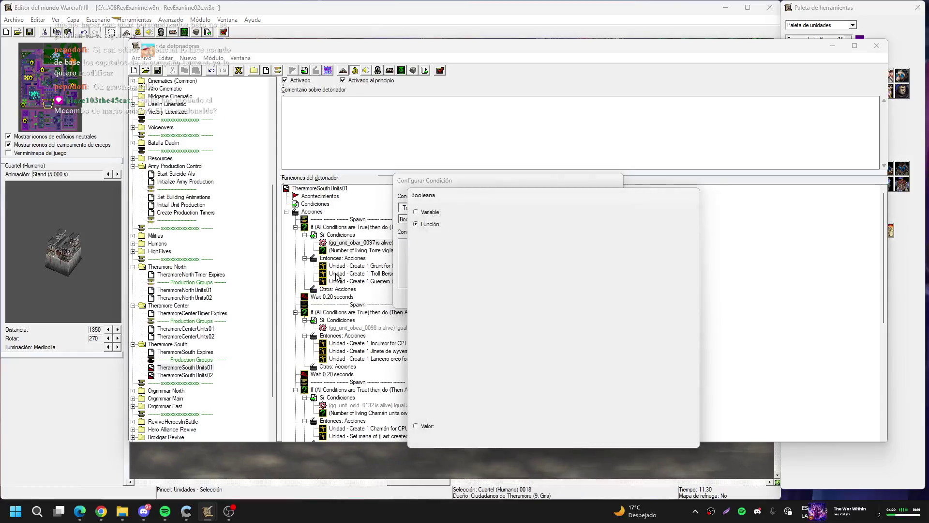
key("Return")
key("Return")
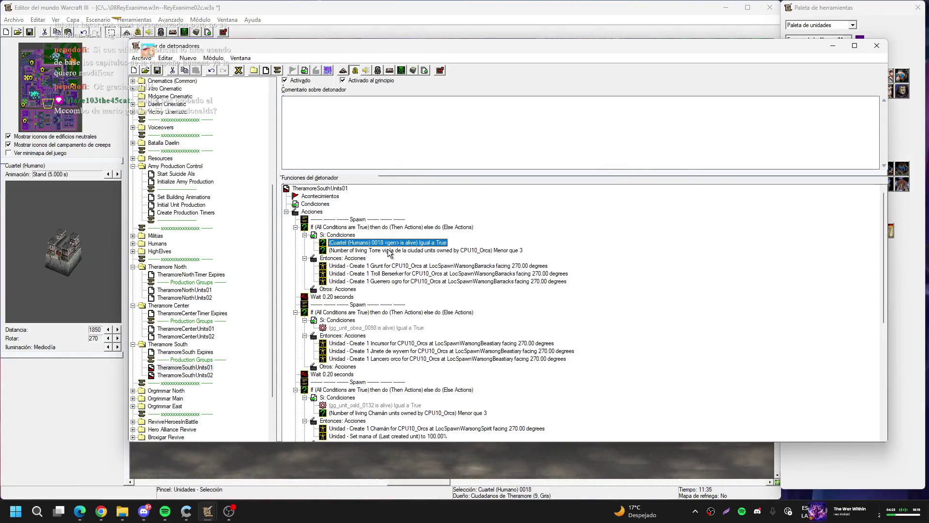
- Delete the Torre vigía count condition
left_click(388, 250)
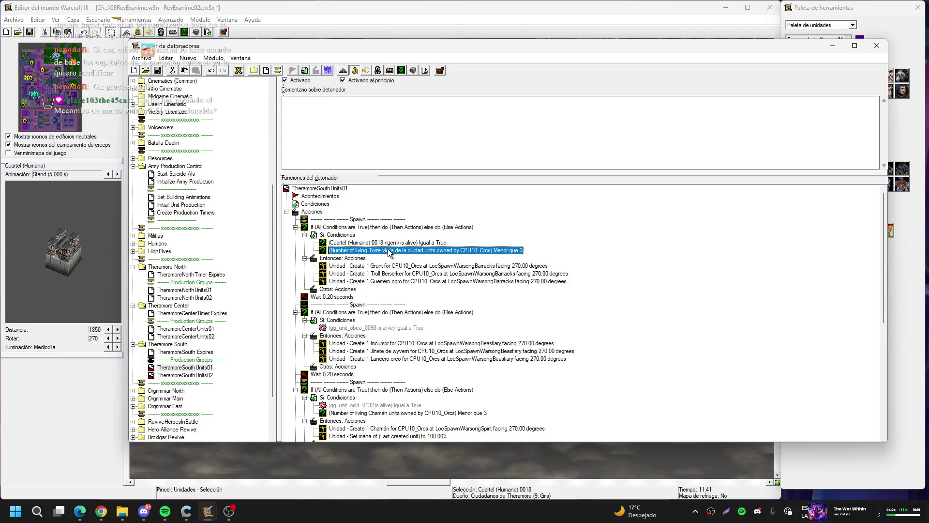
key("Delete")
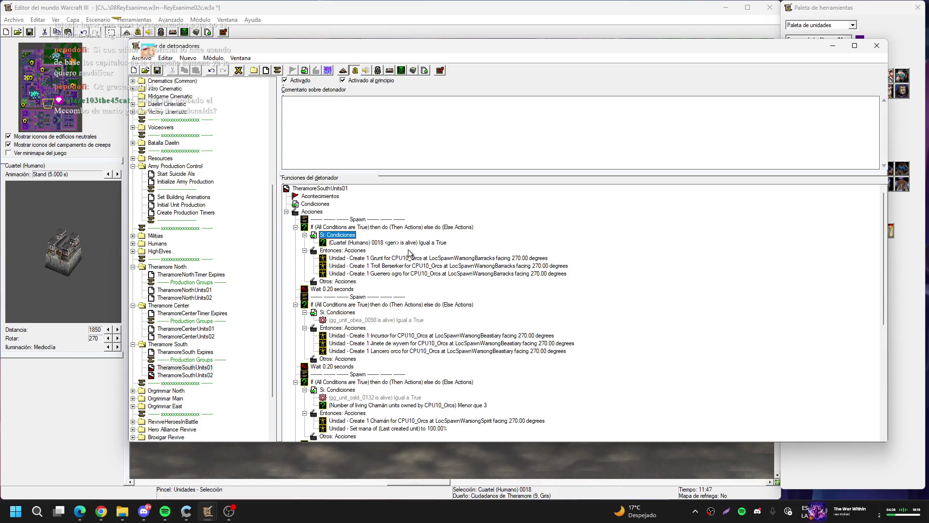
left_click(378, 244)
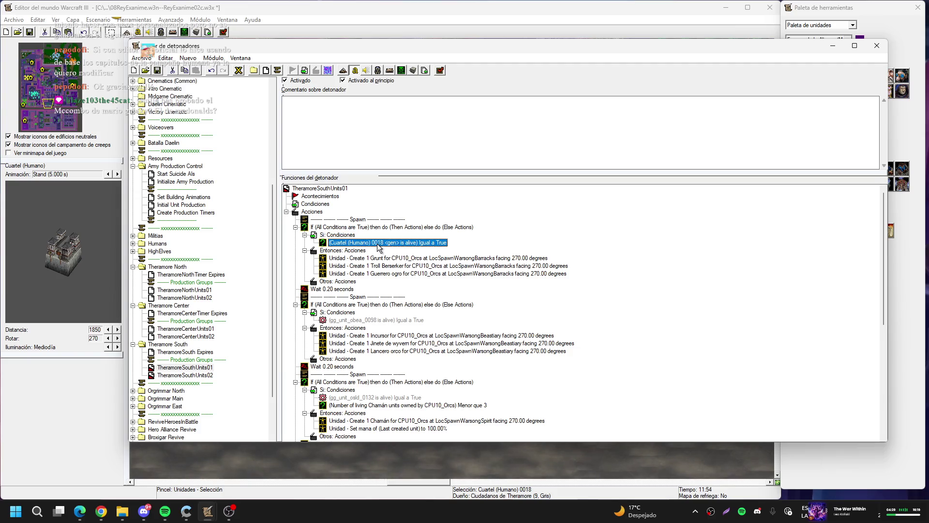
- Make the second spawn block require the other barracks, Cuartel (Humano) 0084, alive
double_click(383, 320)
left_click(439, 244)
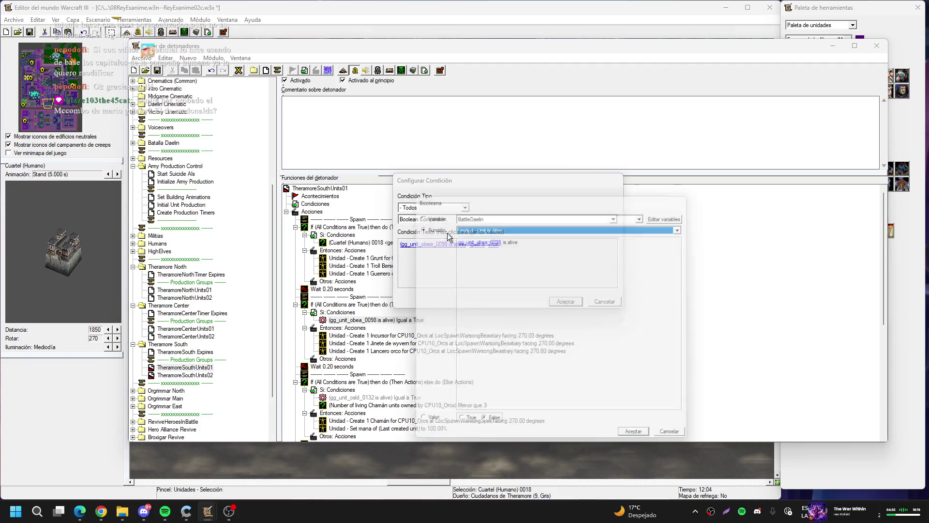
left_click(450, 236)
left_click(650, 237)
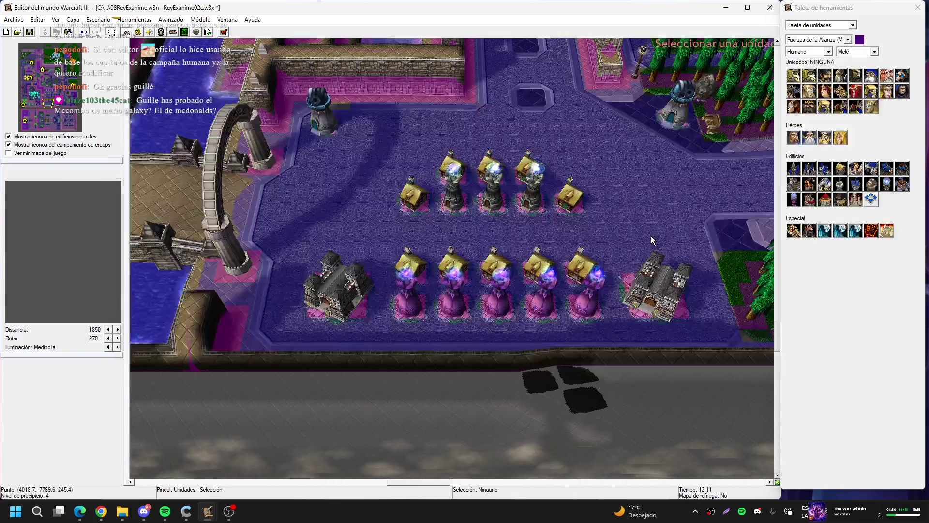
left_click(489, 281)
key("Return")
key("Return")
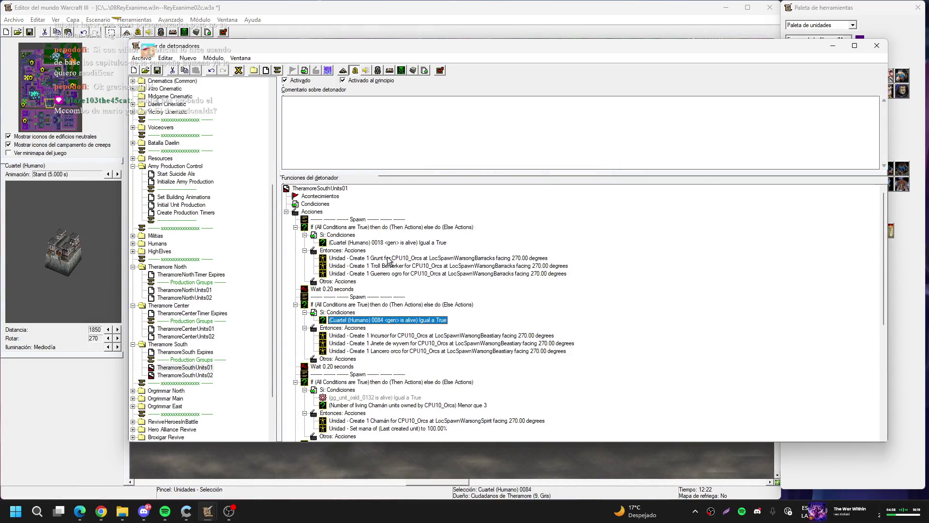
- Delete the Grunt and Troll Berserker spawns; set the ogre spawn to CPU11_Daelin at LocSpawnTheramoreSouthBar01
left_click(388, 259)
key("Delete")
key("Delete")
double_click(390, 259)
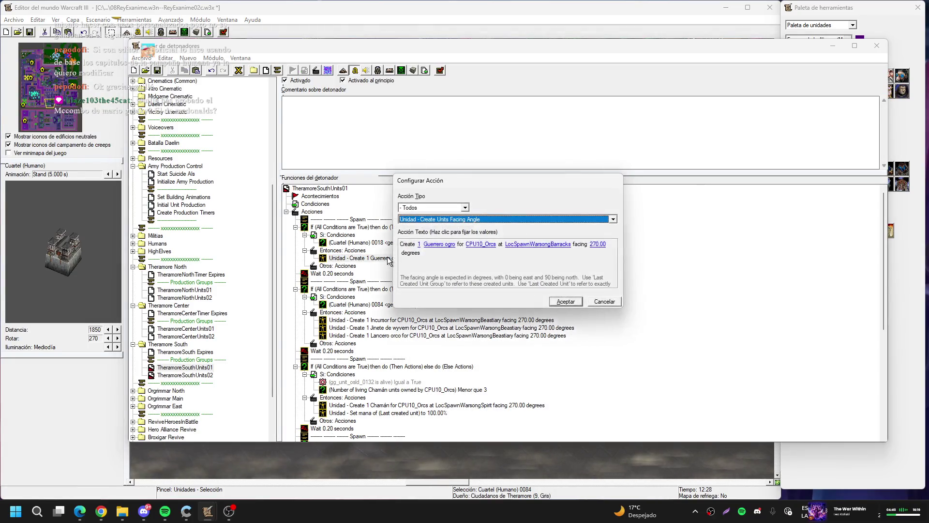
left_click(494, 250)
key("Return")
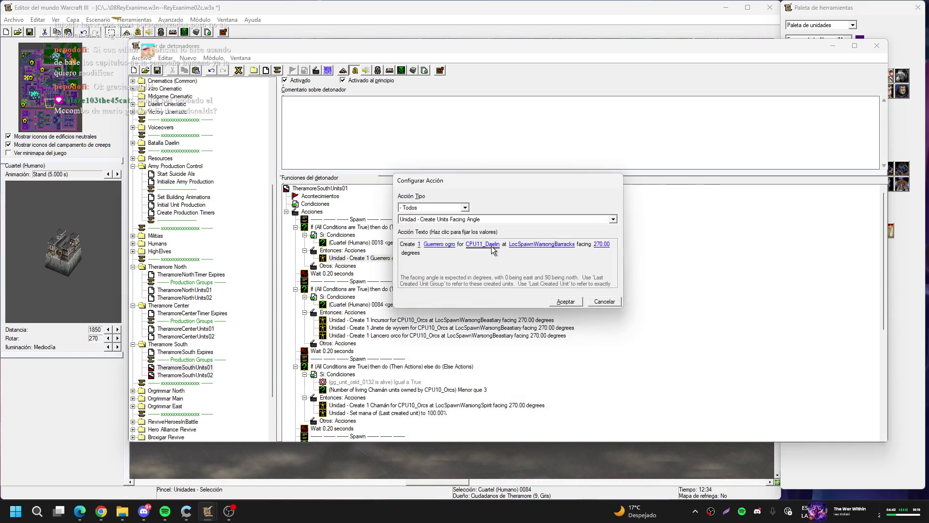
left_click(536, 243)
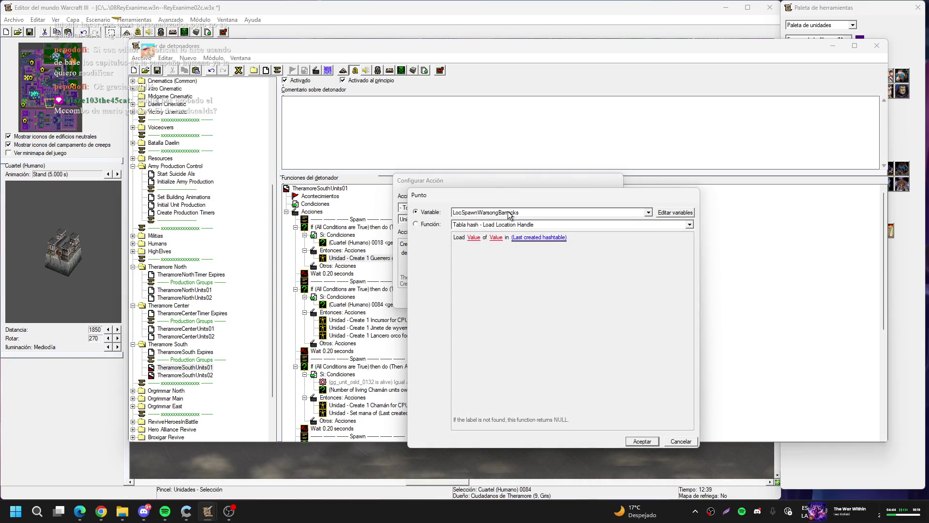
left_click(514, 213)
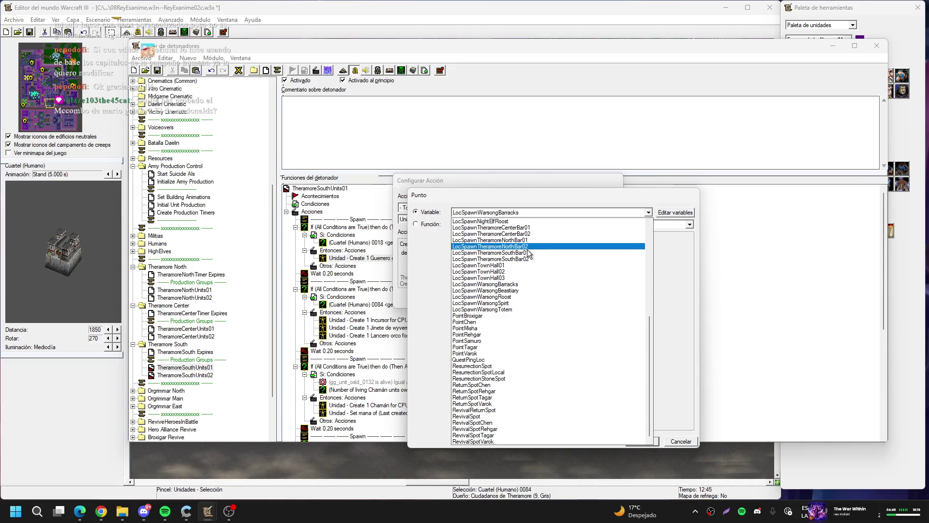
left_click(528, 251)
key("Return")
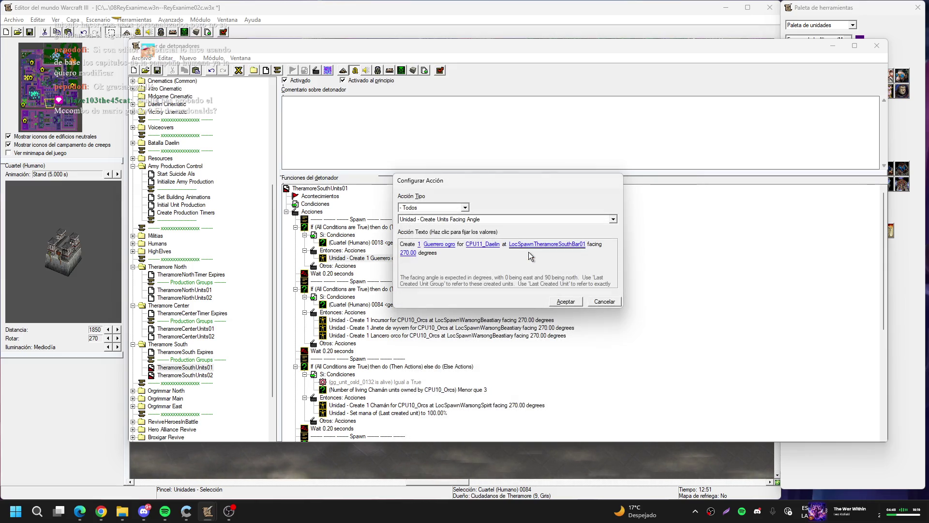
- Change the spawned unit to the Human melee Caballero
left_click(432, 250)
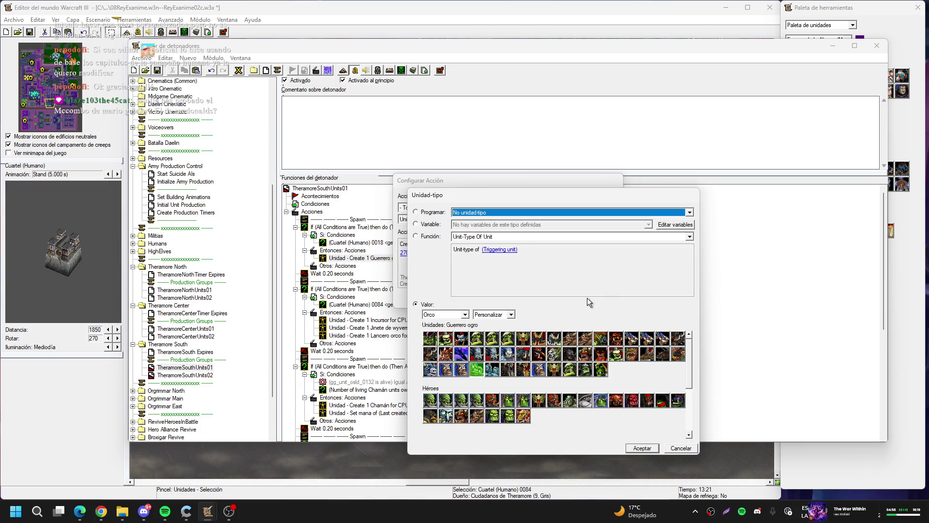
left_click(484, 316)
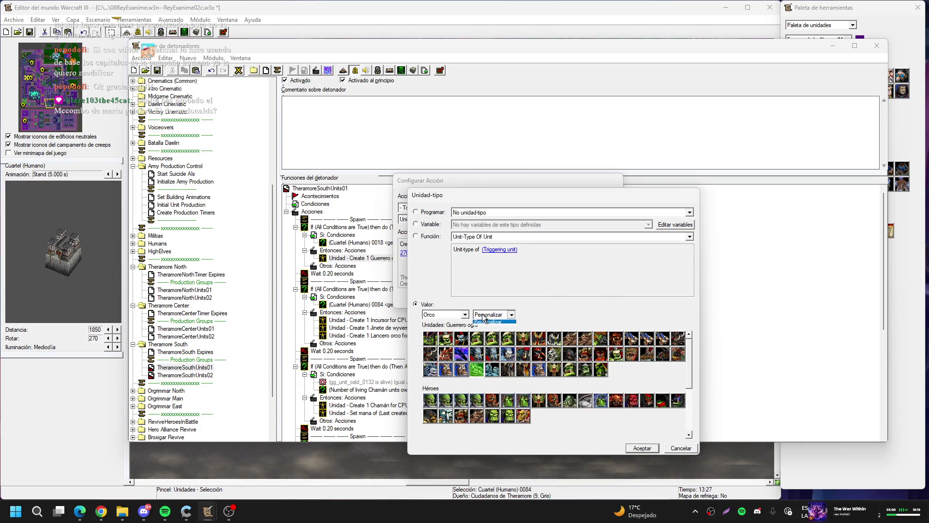
left_click(491, 322)
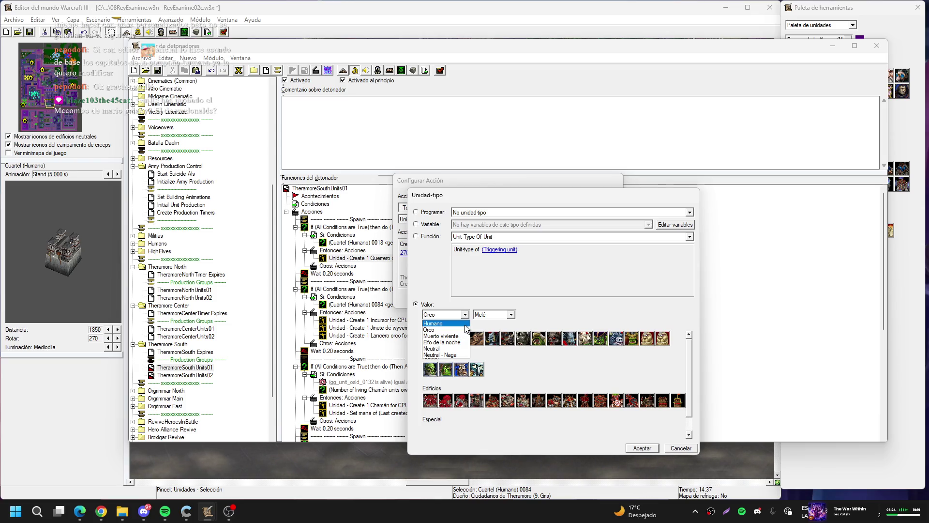
left_click(465, 325)
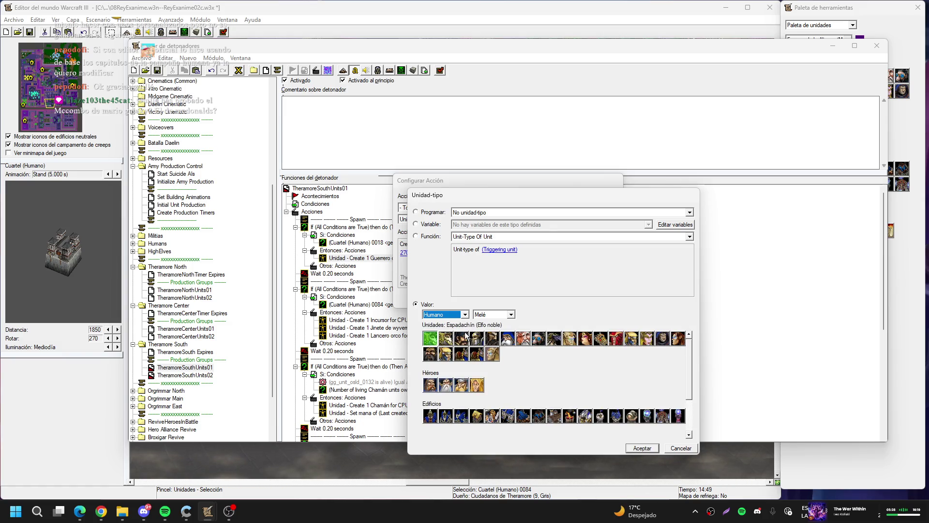
double_click(486, 333)
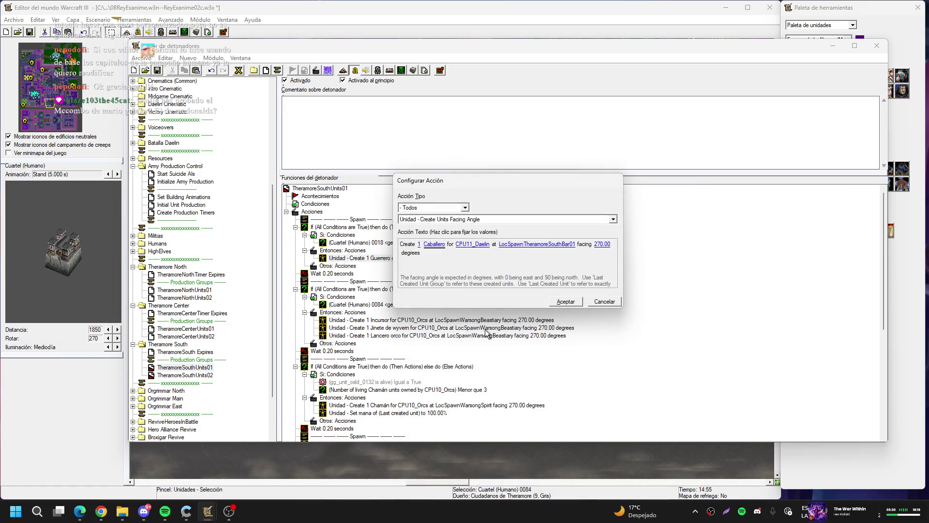
key("Return")
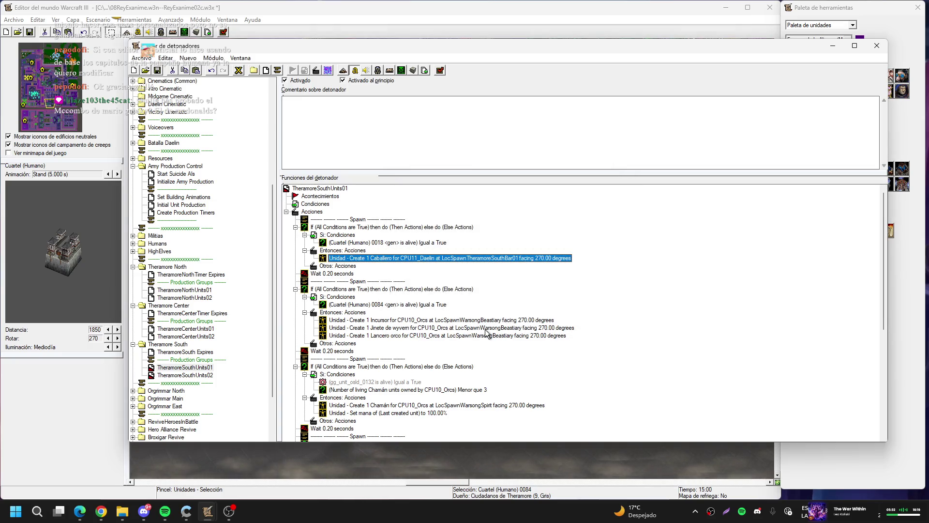
- Paste a Caballero spawn into the second block, spawning at LocSpawnTheramoreSouthBar02
left_click(358, 312)
key("ctrl+v")
key("Return")
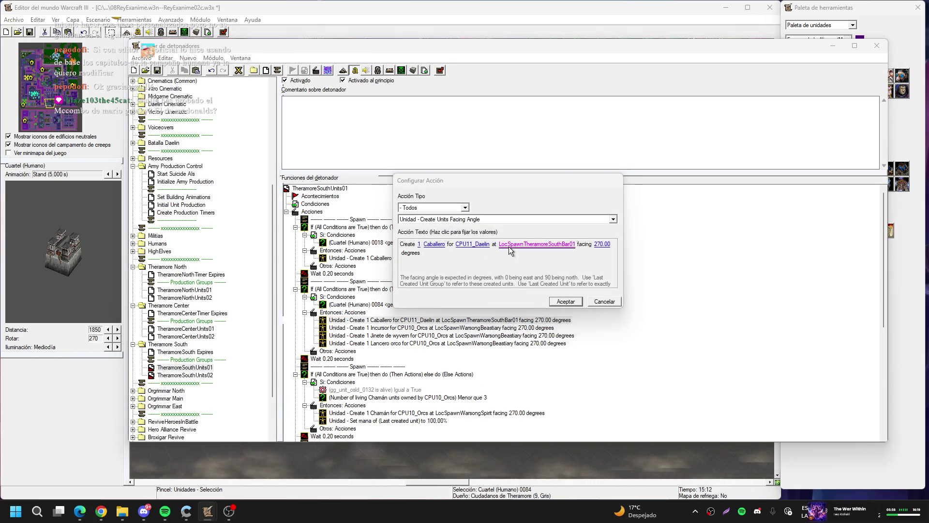
left_click(509, 246)
key("Down")
key("Return")
key("Return")
key("Down")
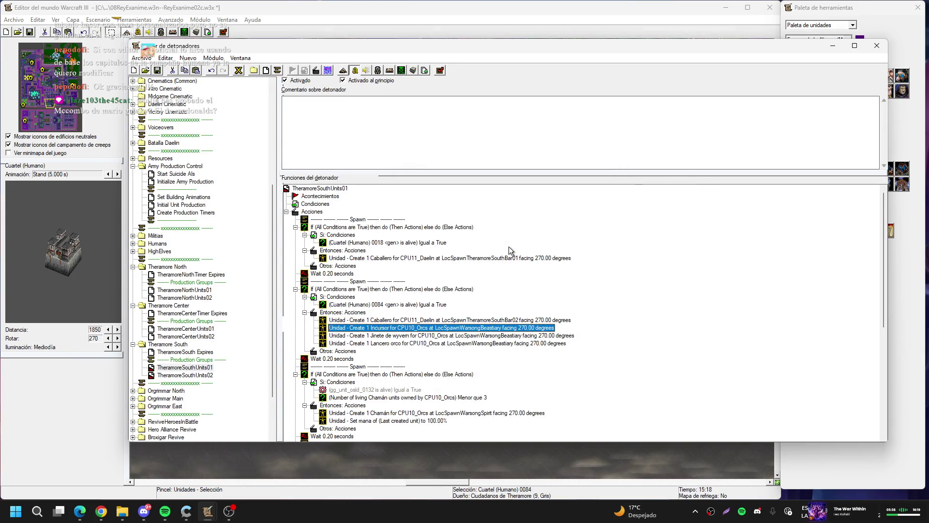
- Delete the Incursor, remaining orc actions, and the Chamán and Dragón rojo spawn blocks
key("Delete")
key("Delete")
key("Delete")
key("Down")
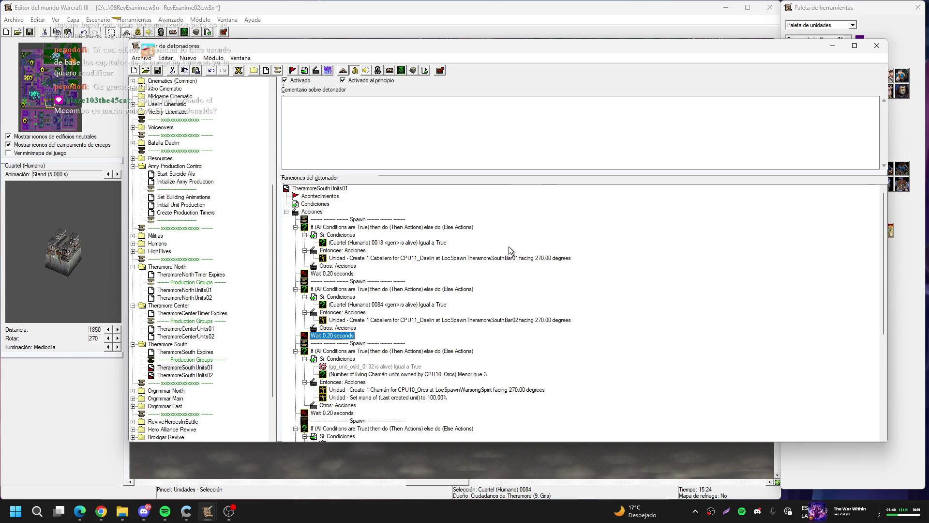
key("Delete")
key("Delete")
key("Delete")
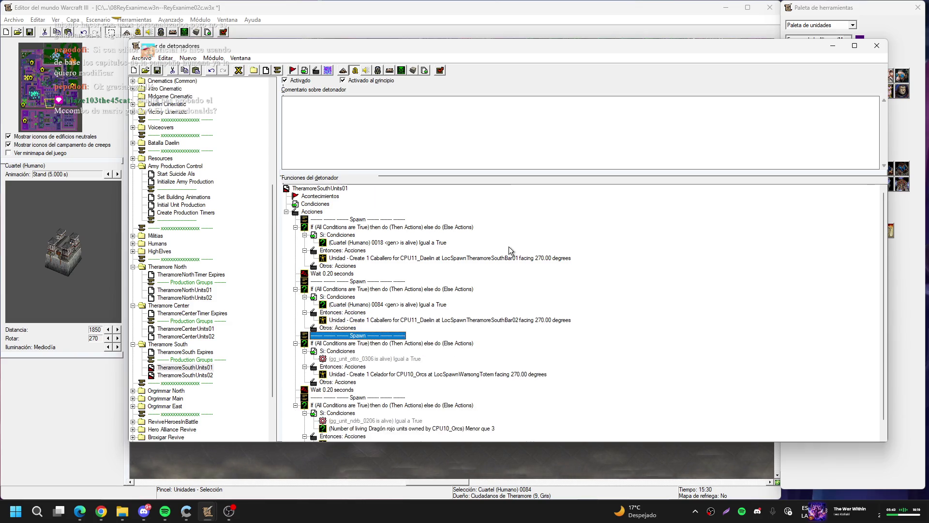
key("Delete")
key("Delete")
key("Up")
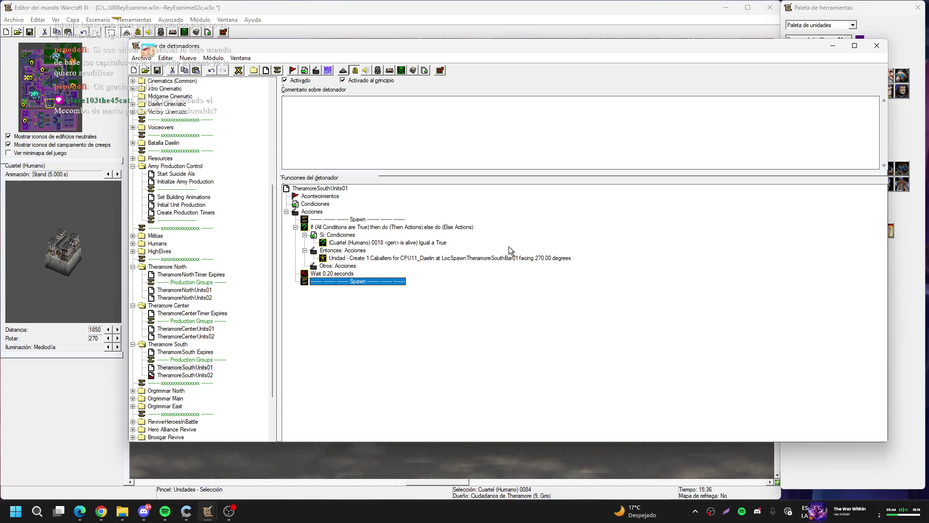
key("Down")
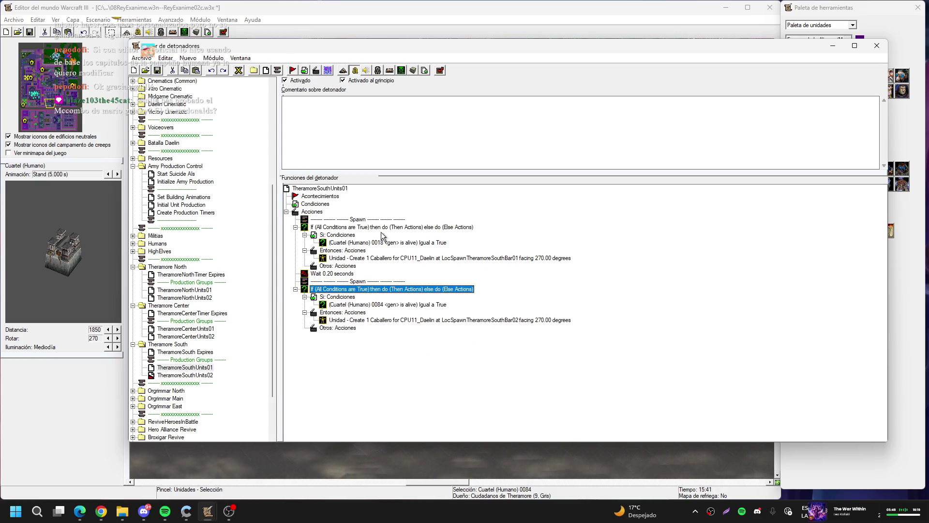
- Check the barracks on the map, then select both spawn blocks and the Wait row
key("F3")
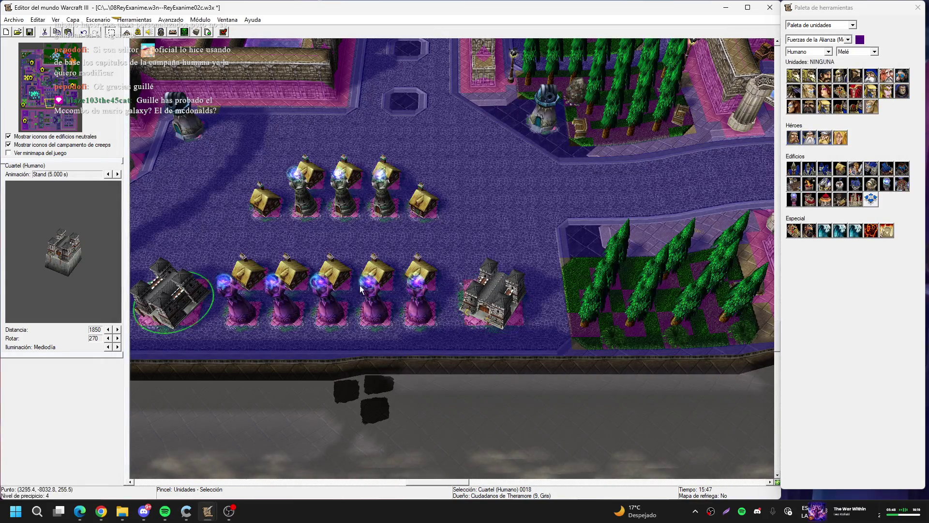
left_click(473, 297)
left_click(333, 225)
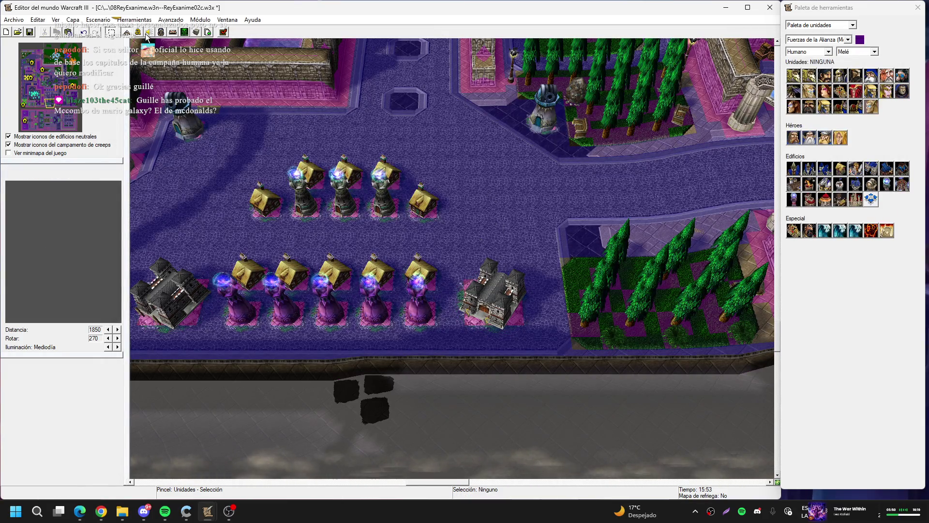
key("F4")
left_click(368, 220)
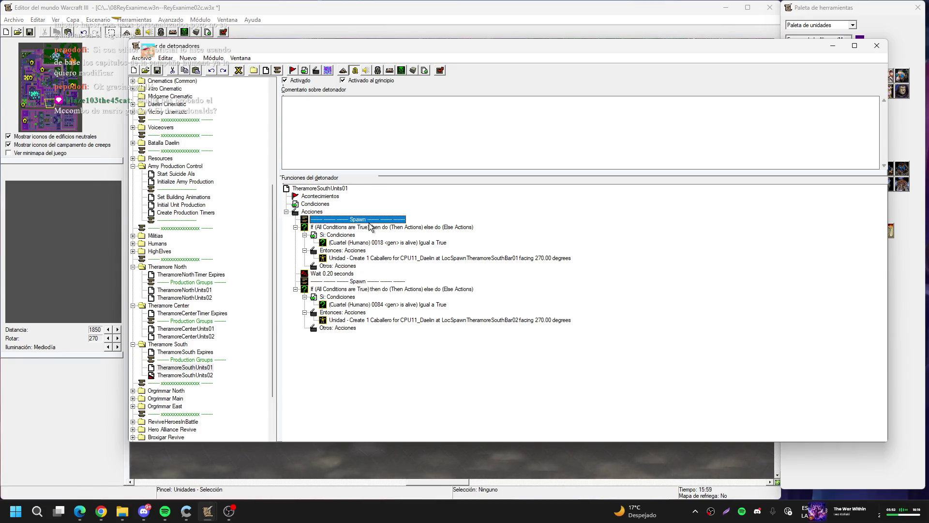
left_click(367, 228, "shift")
left_click(338, 274, "ctrl")
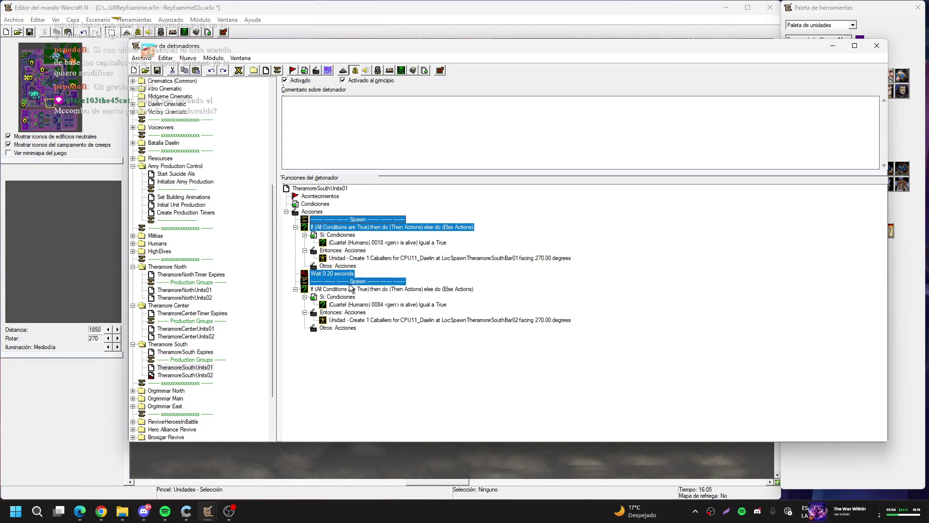
left_click(349, 290, "shift")
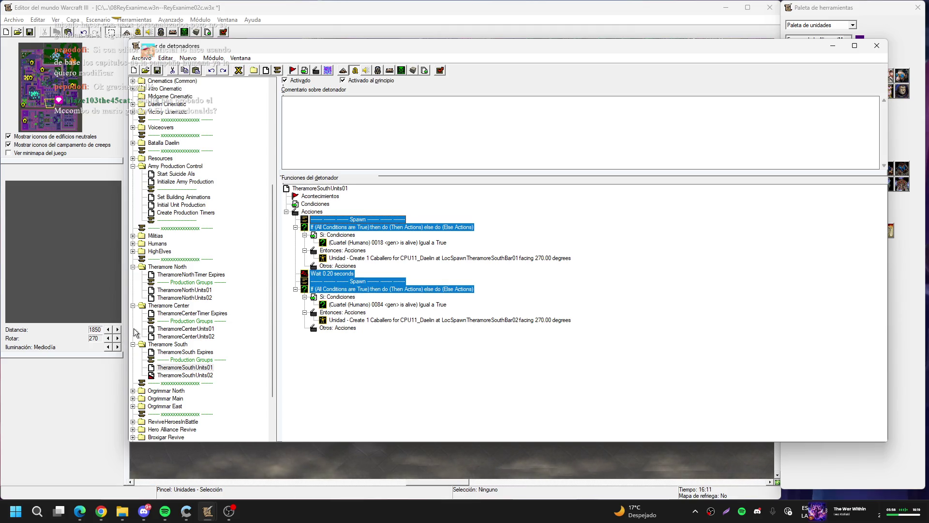
left_click(185, 375)
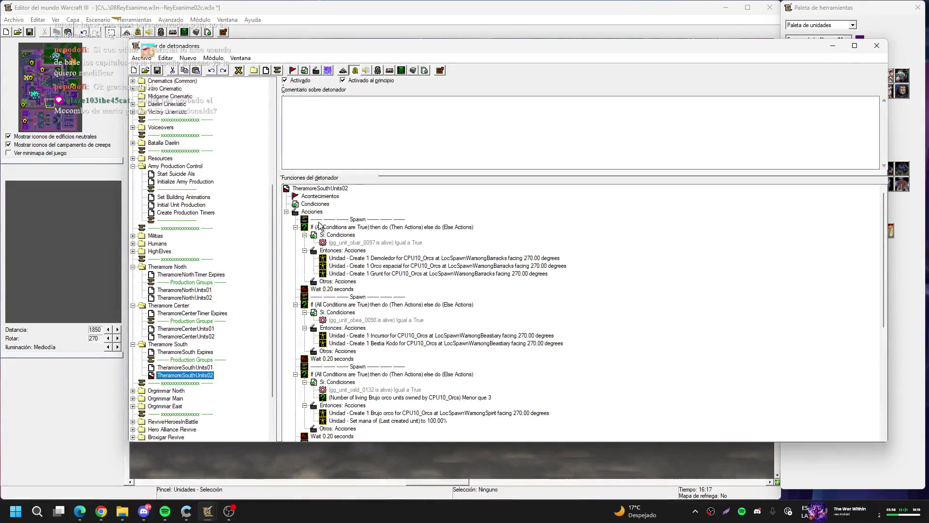
- Delete TheramoreSouthUnits02's orc spawn actions and paste the two Caballero spawn blocks for CPU11_Daelin
left_click(319, 221)
key("Delete")
key("Delete")
key("Delete")
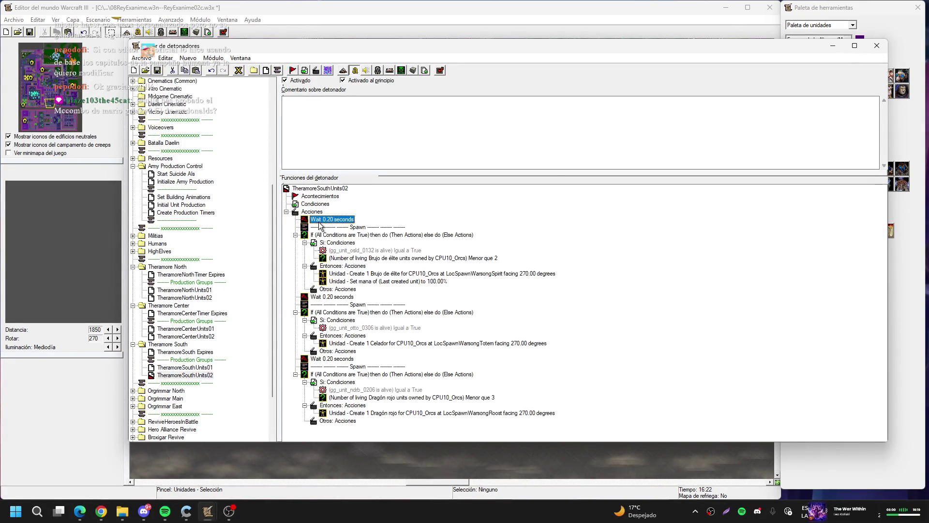
key("Delete")
key("Delete")
key("Delete")
key("ctrl+v")
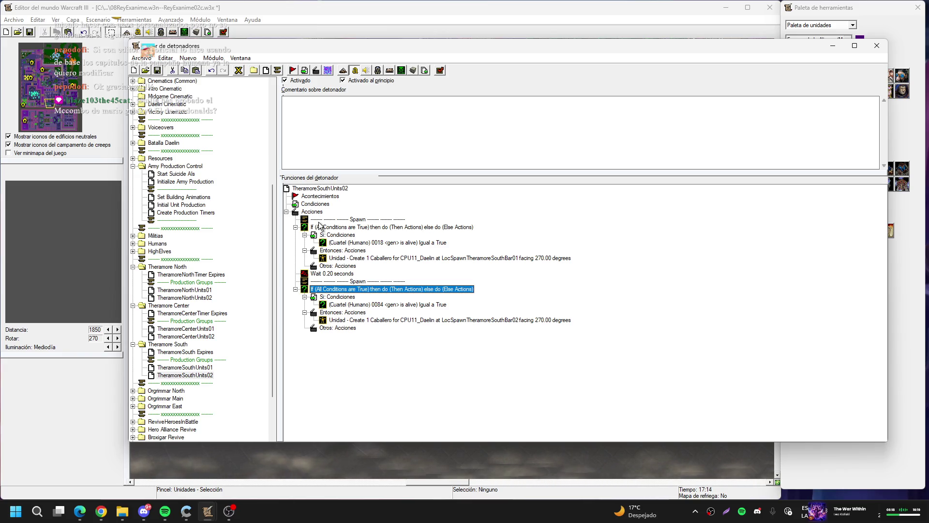
left_click(254, 268)
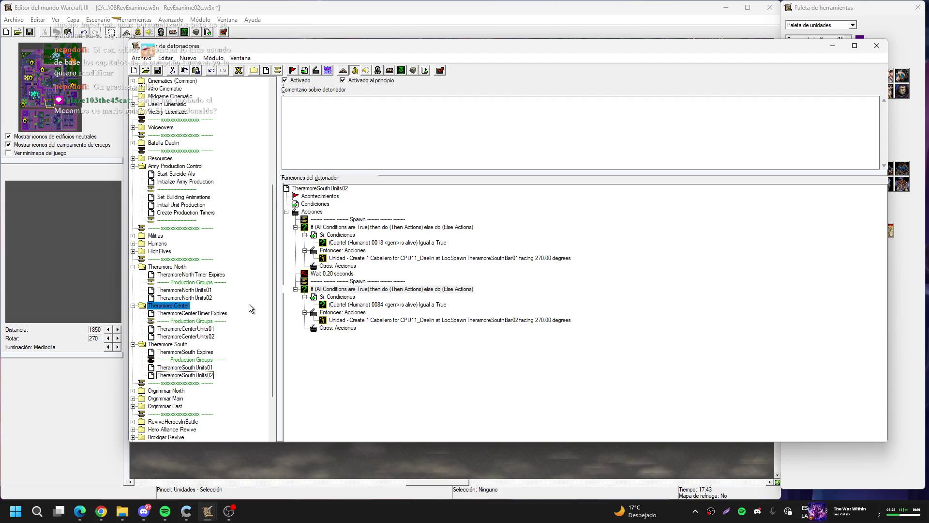
left_click(238, 337)
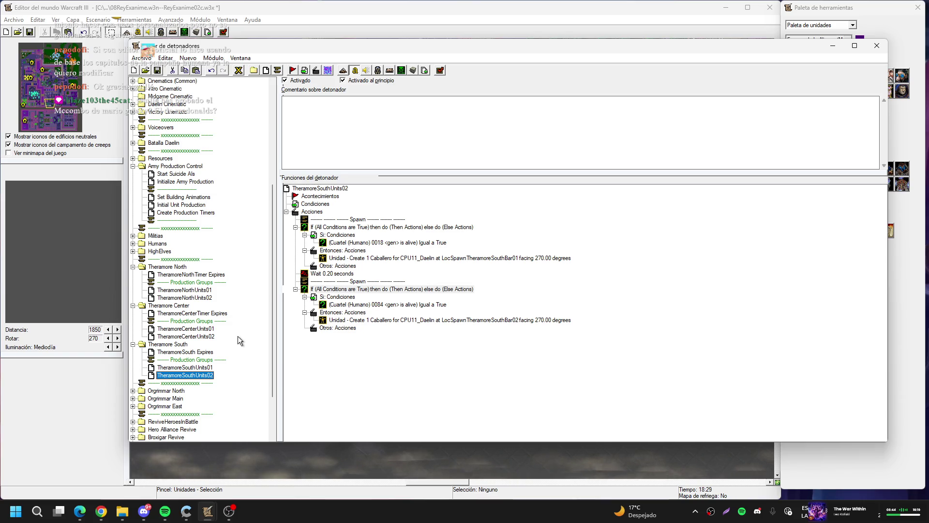
- Fold up the Theramore North, Theramore Center and Theramore South folders in the trigger tree
scroll(237, 336, "down", 3)
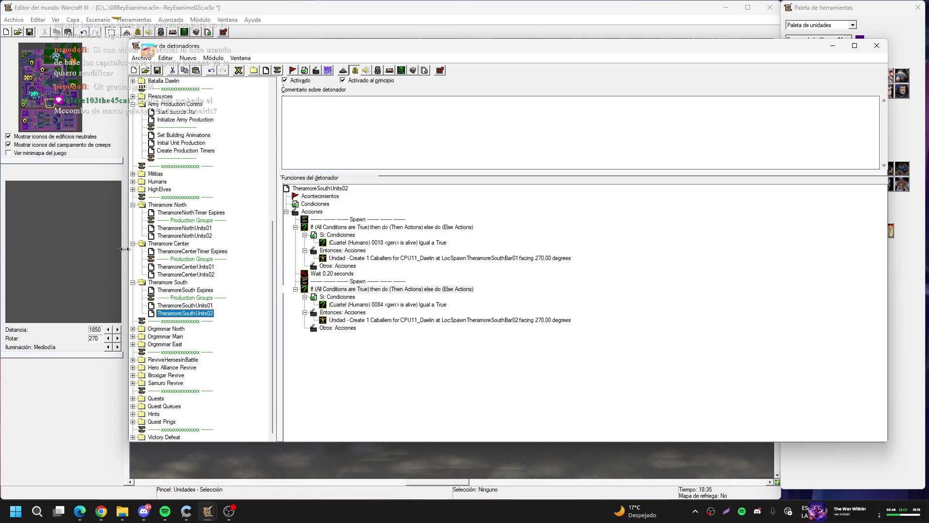
left_click(132, 205)
left_click(133, 243)
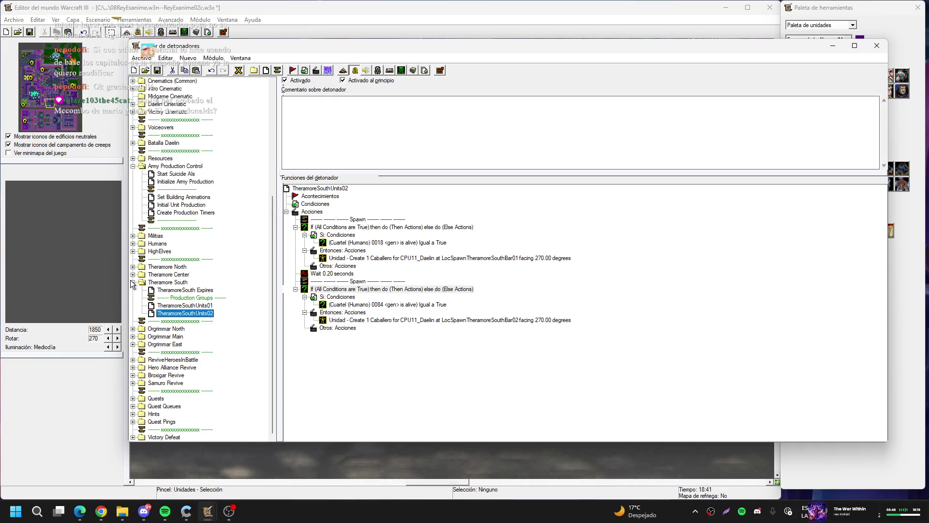
left_click(132, 283)
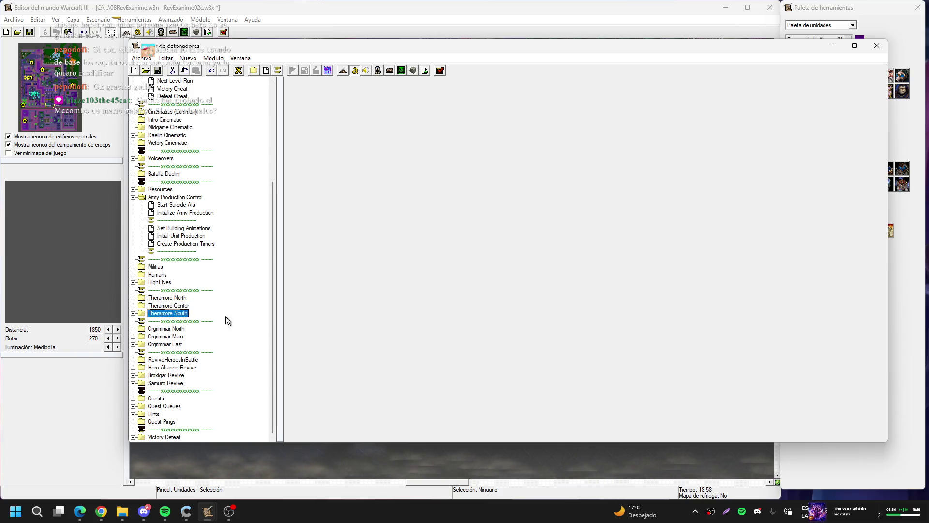
left_click(165, 338)
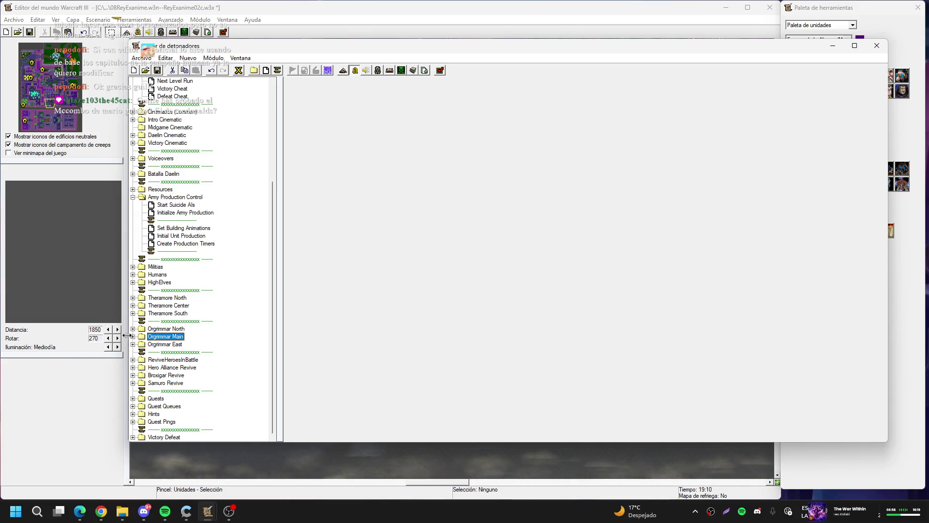
- Delete the Orgrimmar Main folder with OrgrimmarMainTimer Expires and its unit triggers, accepting the warning
left_click(132, 336)
left_click(180, 344)
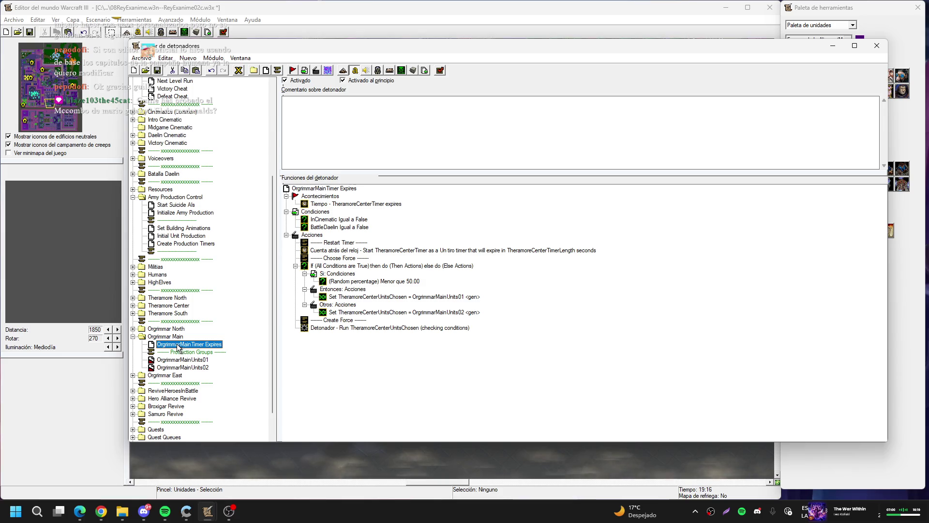
left_click(164, 337)
key("Delete")
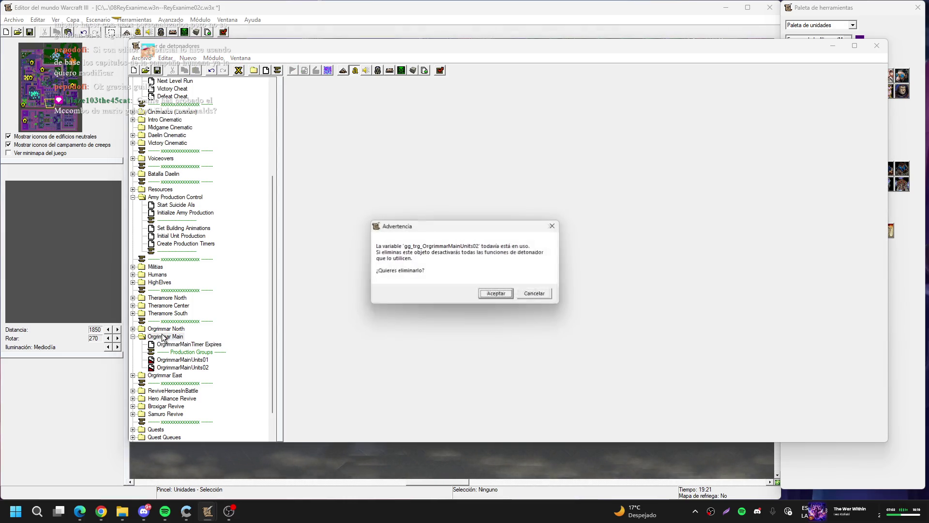
key("Return")
key("Return")
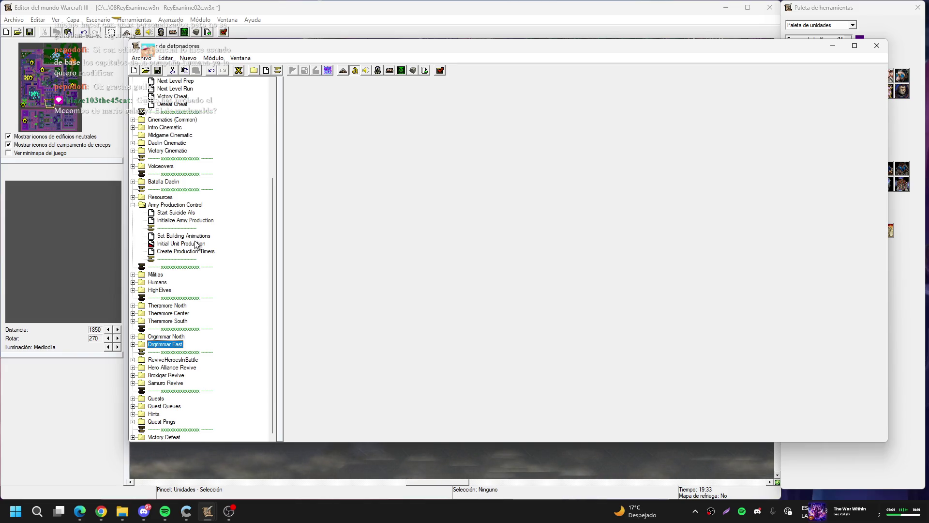
- Remove Initial Unit Production's two broken Run Trigger actions and move the Orgrimmar runs under Horde
left_click(184, 244)
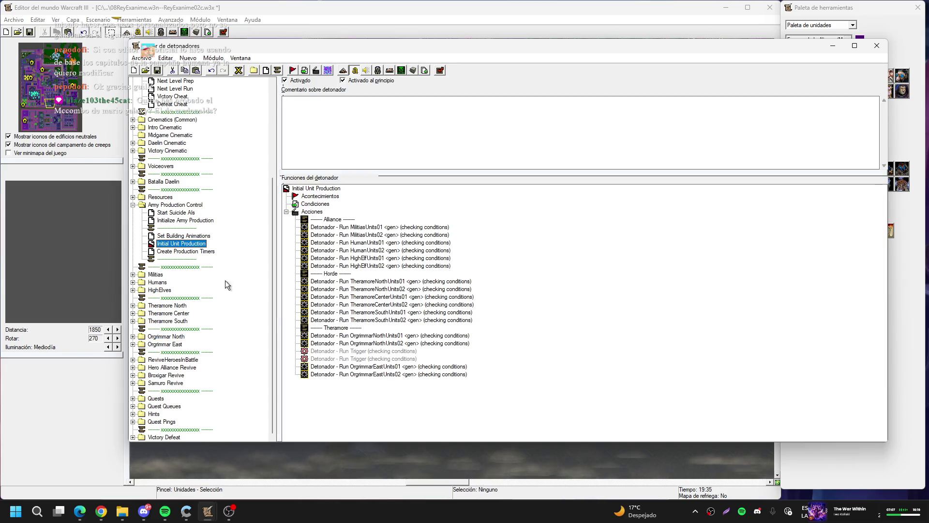
left_click(378, 352)
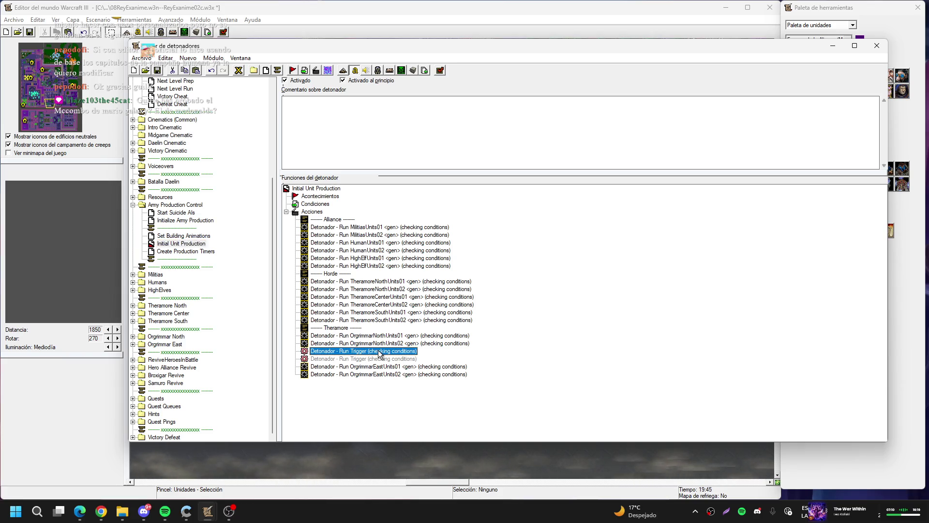
key("Delete")
key("Delete")
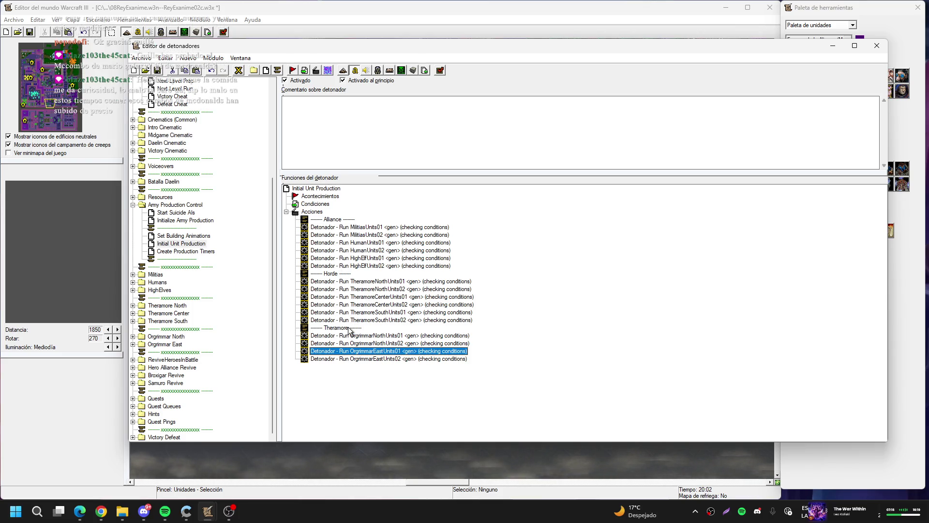
mouse_move(342, 327)
left_mouse_down()
mouse_move(345, 278)
mouse_move(353, 339)
mouse_move(348, 331)
mouse_move(377, 339)
mouse_move(390, 358)
mouse_move(341, 280)
left_mouse_up()
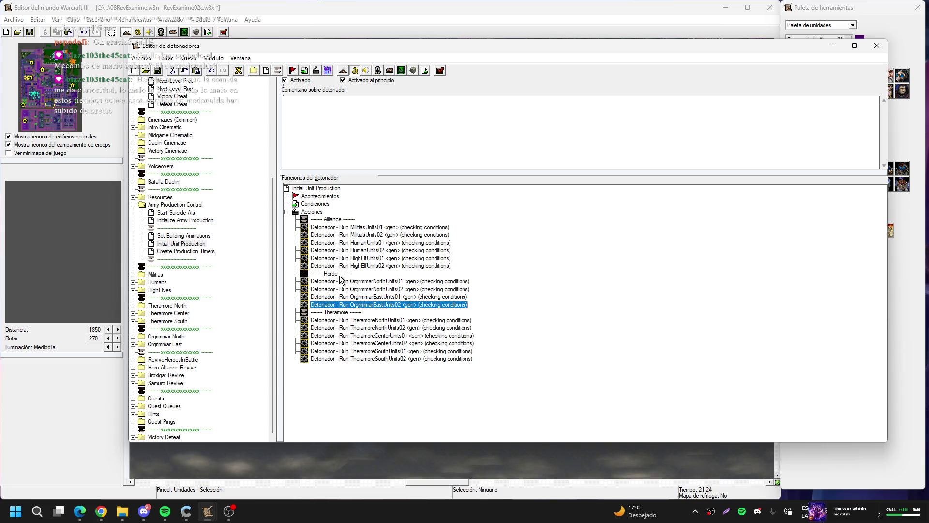
mouse_move(464, 47)
left_mouse_down()
mouse_move(459, 9)
mouse_move(475, 58)
mouse_move(469, 52)
left_mouse_up()
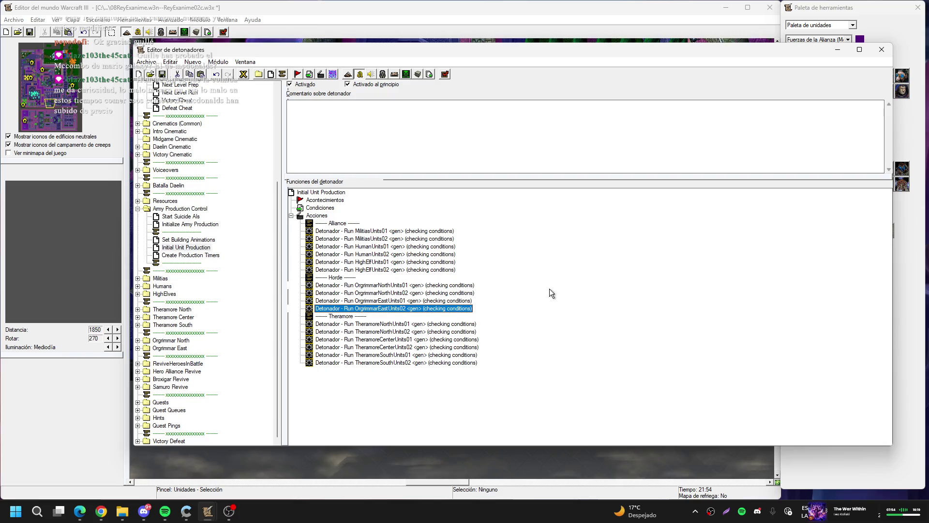
left_click(439, 16)
key("Up")
key("Left")
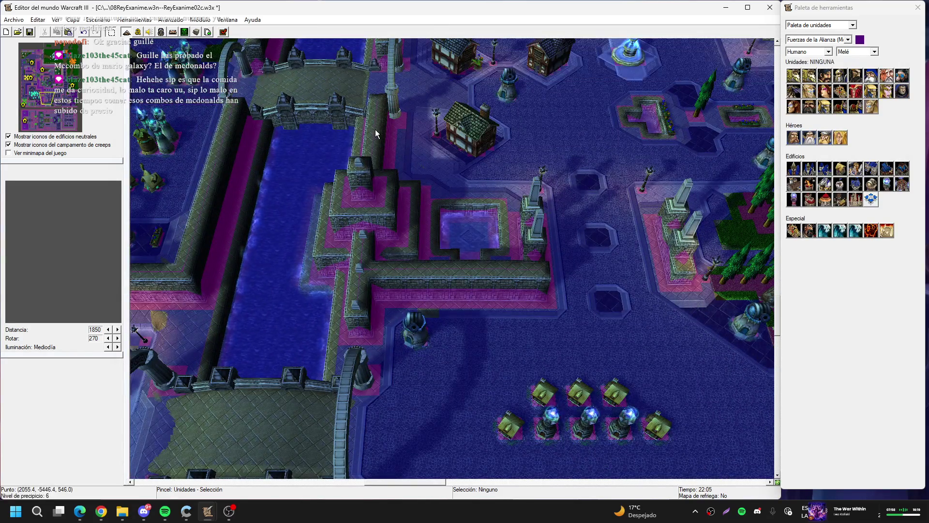
scroll(412, 184, "up", 2)
key("Right")
key("Up")
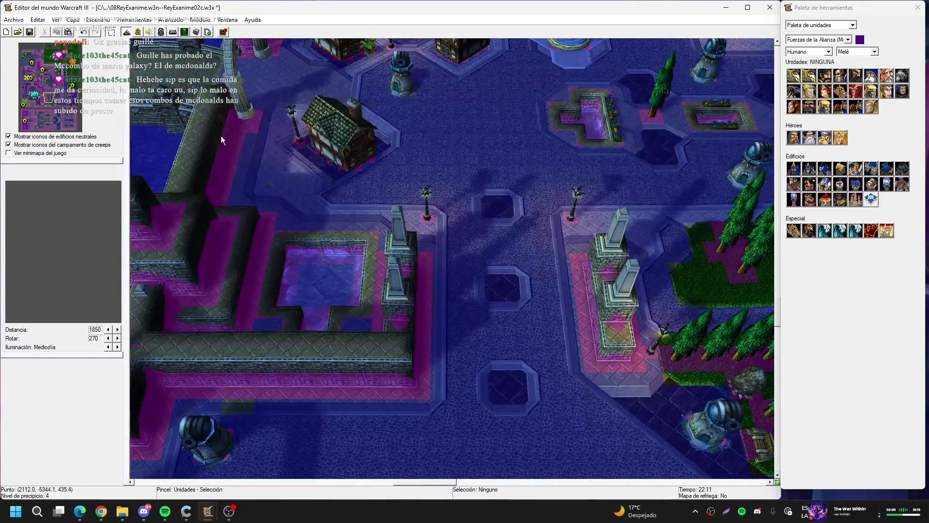
left_click(139, 32)
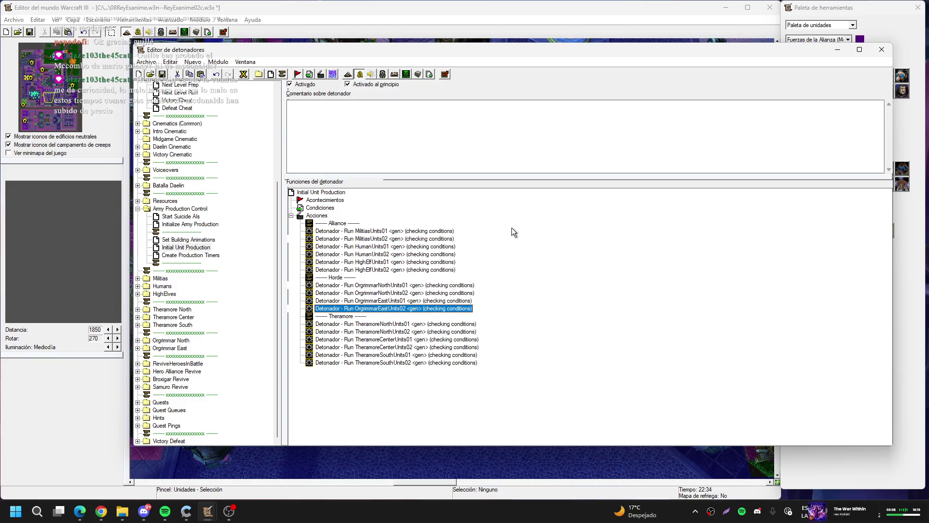
mouse_move(512, 227)
left_mouse_down()
mouse_move(493, 260)
mouse_move(538, 326)
left_mouse_up()
left_click_drag(541, 304, 485, 254)
left_click_drag(440, 286, 501, 239)
key("alt+Tab")
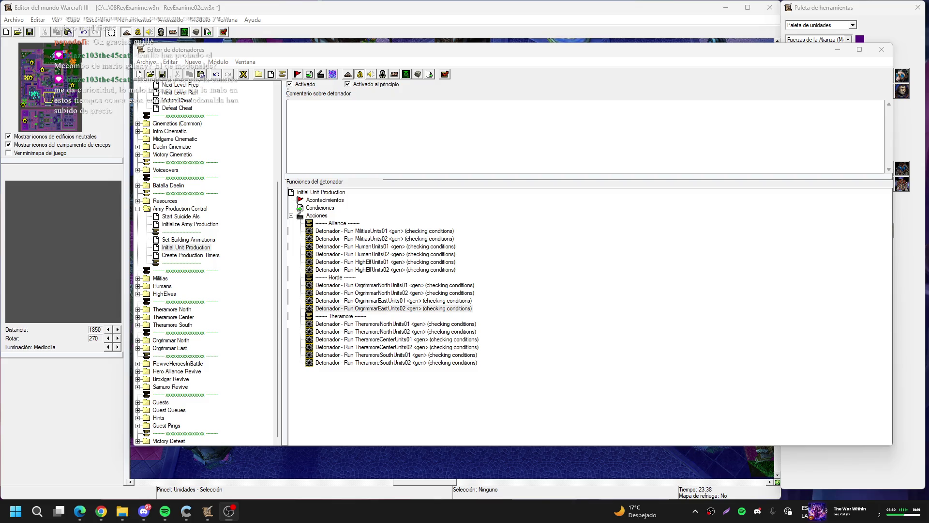
left_click(557, 263)
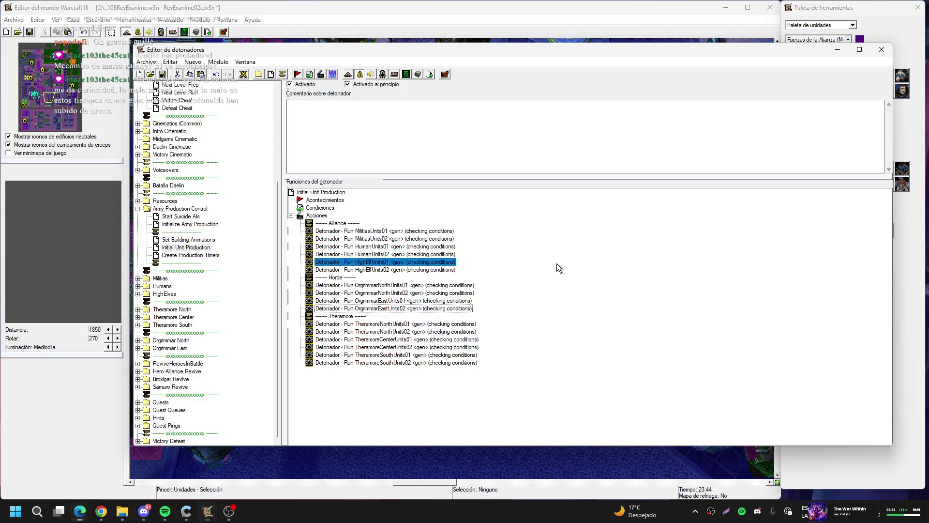
- Rename OrgrimmarNorthTimer Expires to SamuroUnitsTimer Expires
left_click(380, 308)
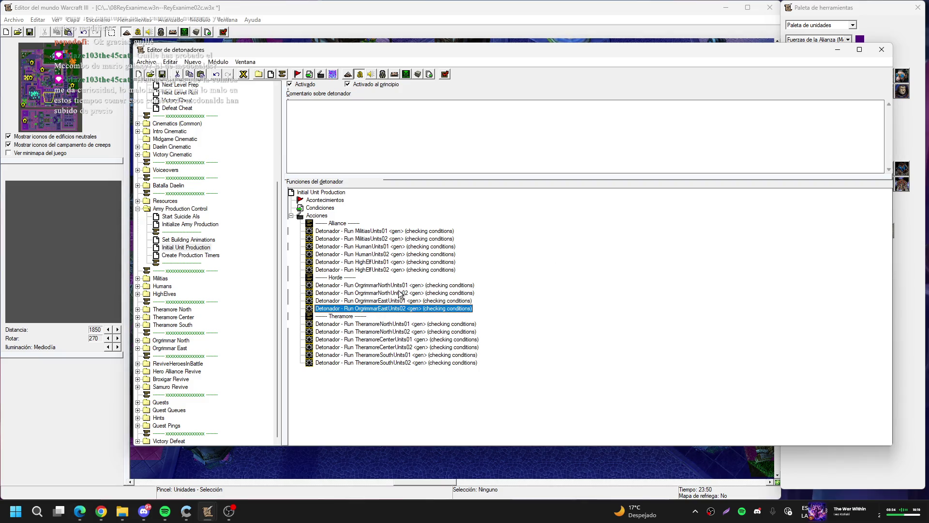
left_click(138, 341)
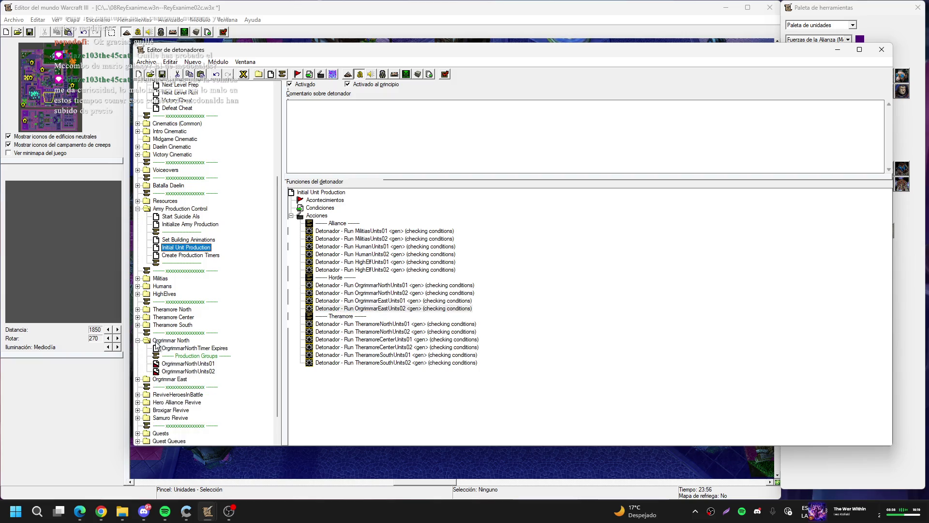
left_click(198, 348)
left_click(199, 349)
left_click_drag(198, 349, 158, 352)
type("Samur")
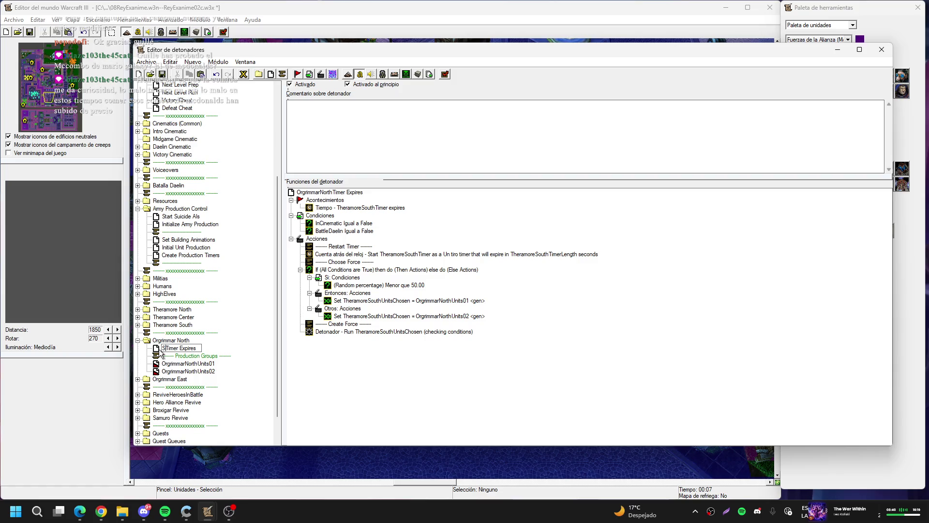
type("o")
type("Units")
key("Return")
- Rename OrgrimmarNorthUnits01 and OrgrimmarNorthUnits02 to SamuroUnits01 and SamuroUnits02
key("Down")
key("Down")
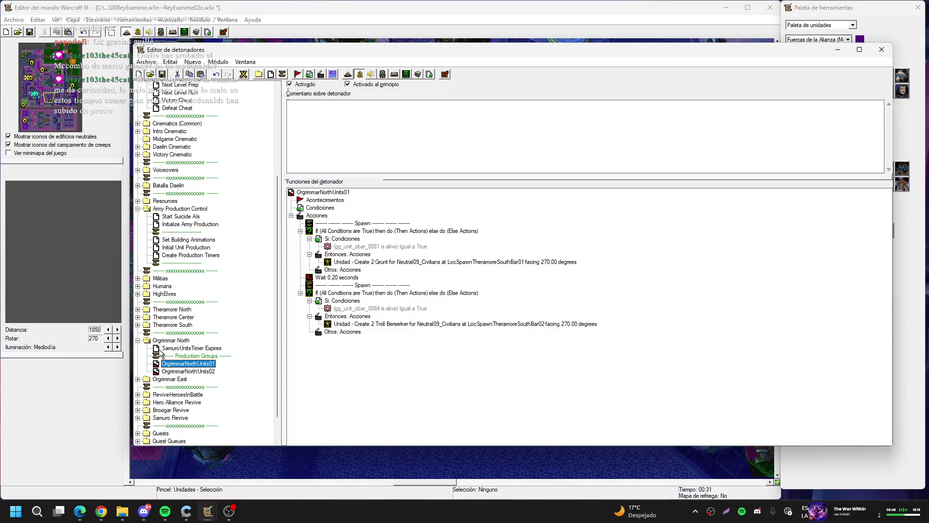
key("F2")
left_click_drag(198, 364, 143, 364)
type("Samuro")
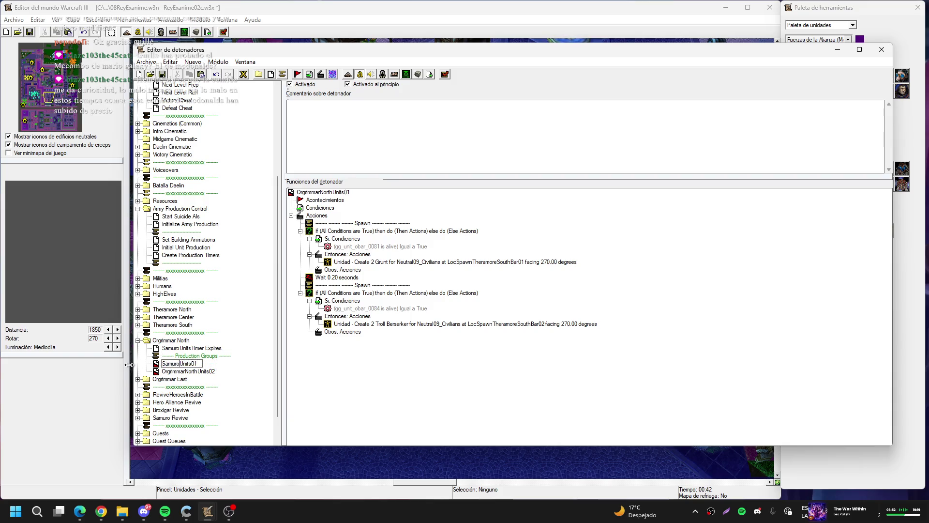
key("Return")
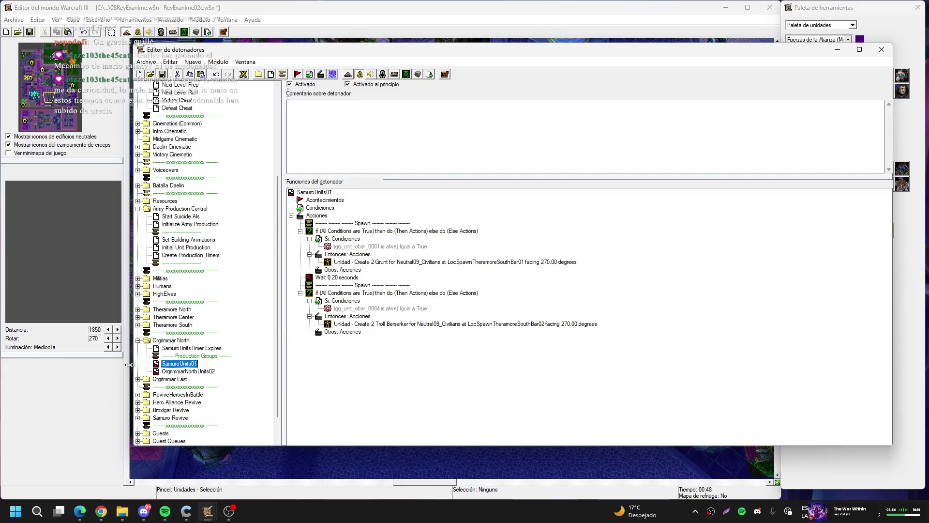
key("Down")
key("F2")
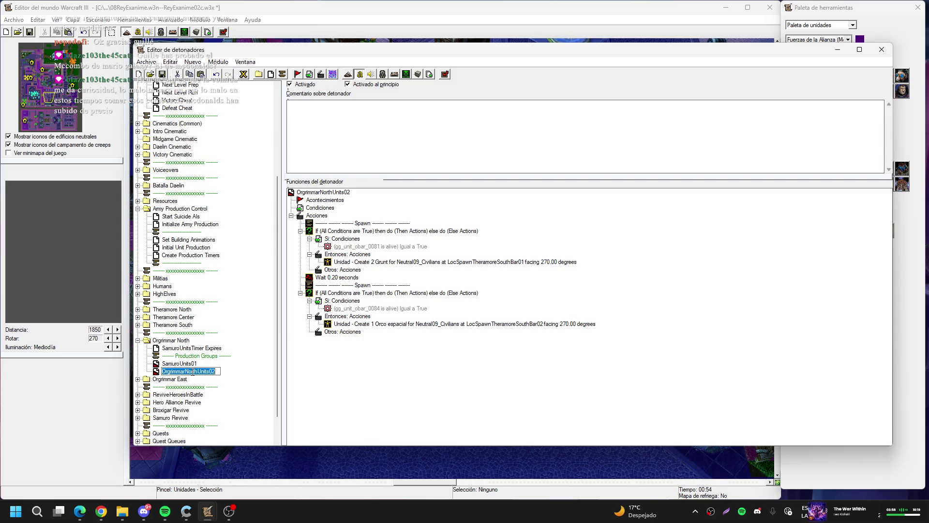
left_click_drag(195, 370, 162, 371)
type("Samuro")
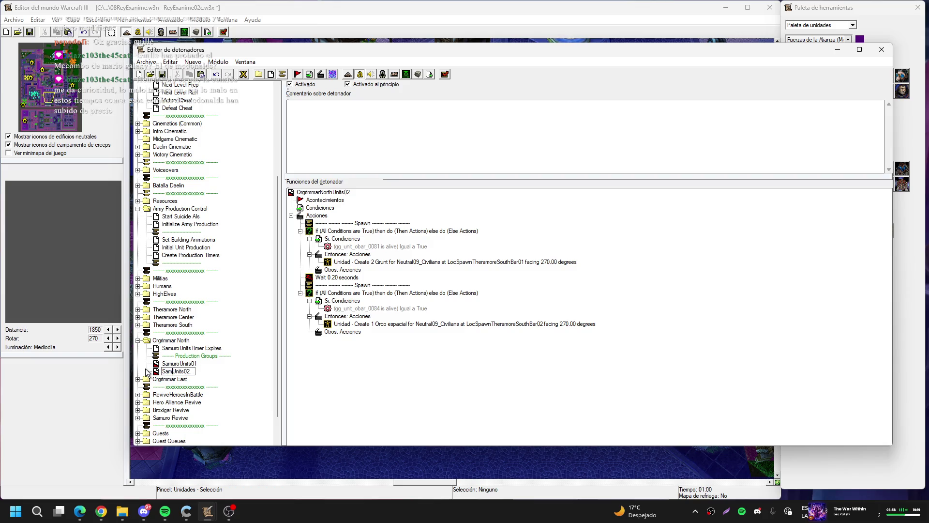
key("Return")
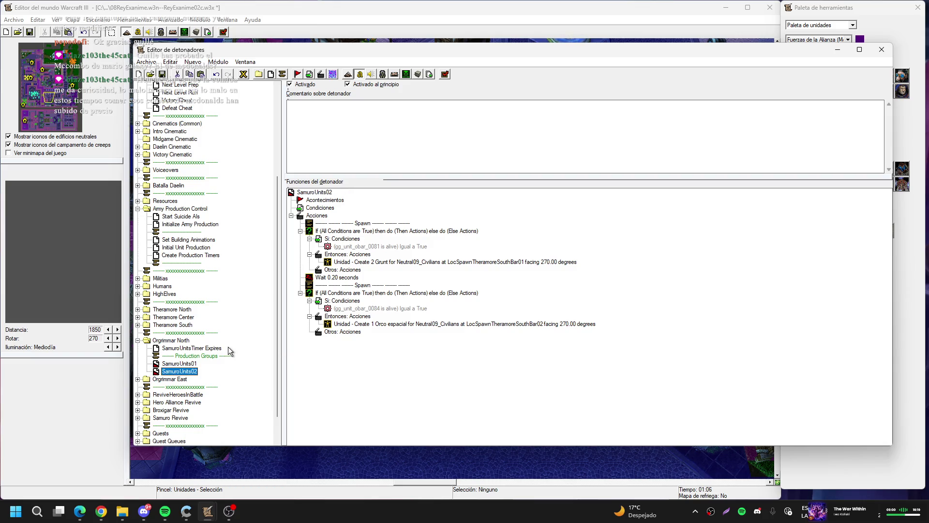
left_click(216, 348)
left_click(245, 75)
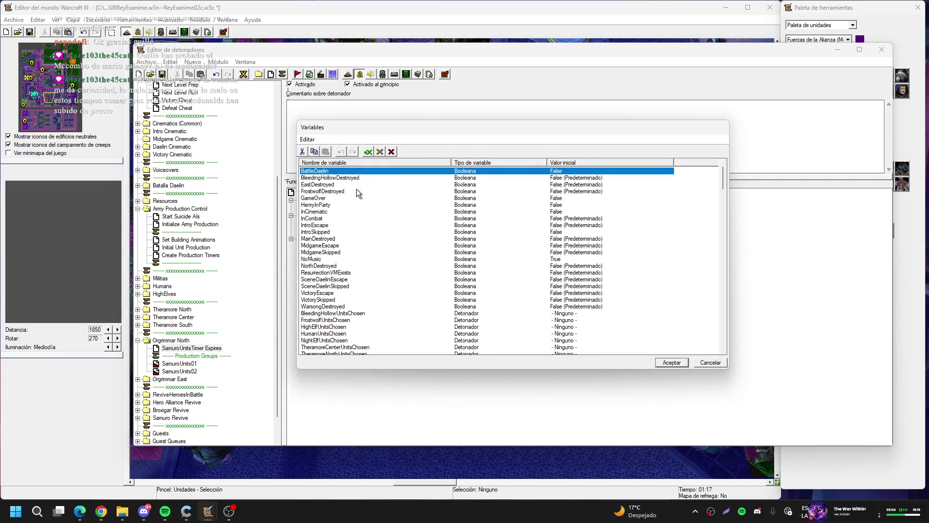
- Delete the unused BleedingHollowDestroyed, MainDestroyed, NorthDestroyed and WarsongDestroyed boolean variables
left_click(353, 179)
key("Delete")
key("Delete")
key("Delete")
key("Down")
key("Down")
key("Down")
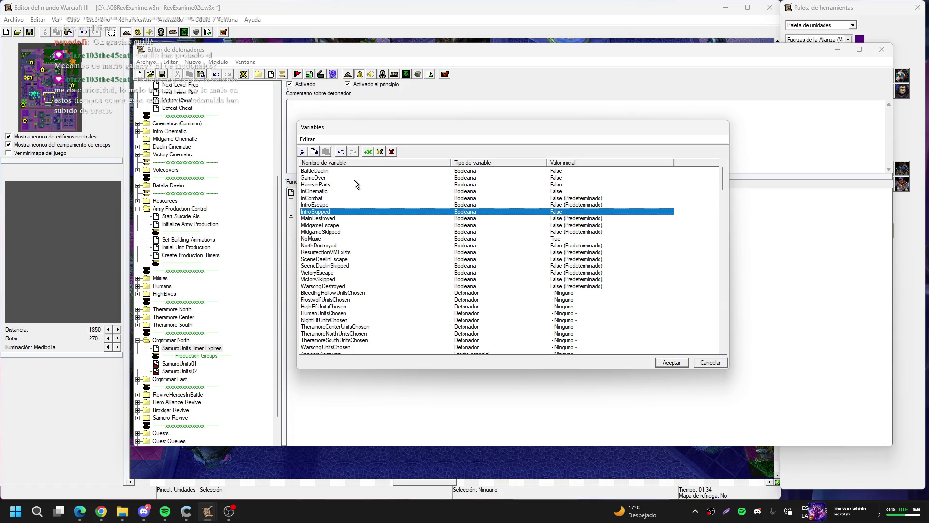
key("Down")
key("Delete")
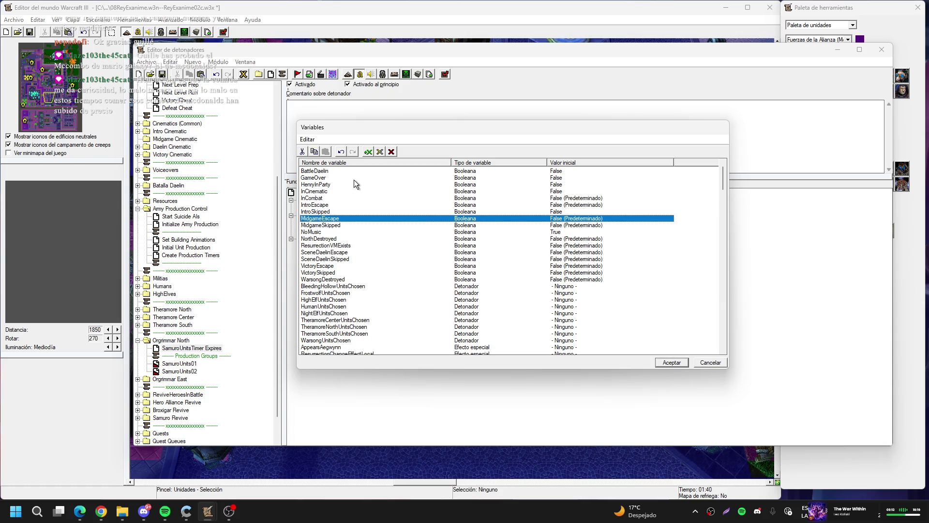
key("Down")
key("Down")
key("Down")
key("Delete")
key("Down")
key("Down")
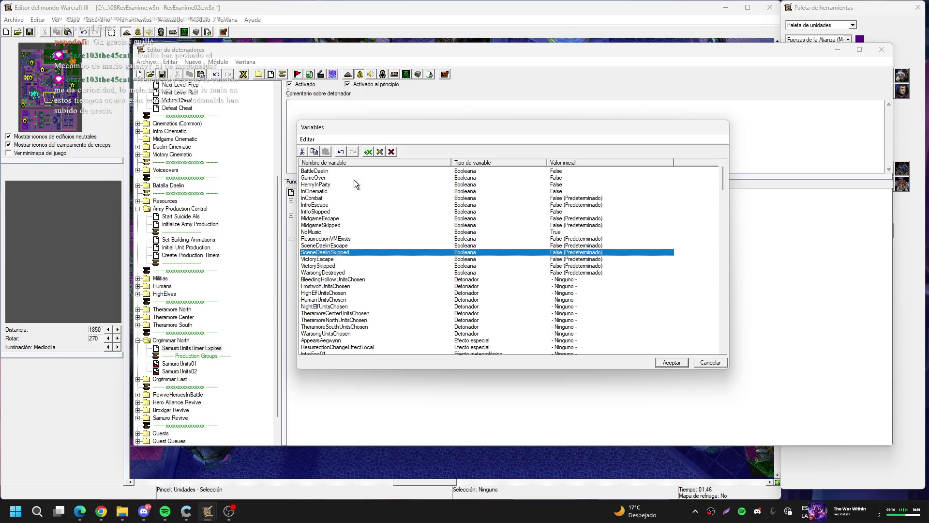
key("Down")
key("Down")
key("Down")
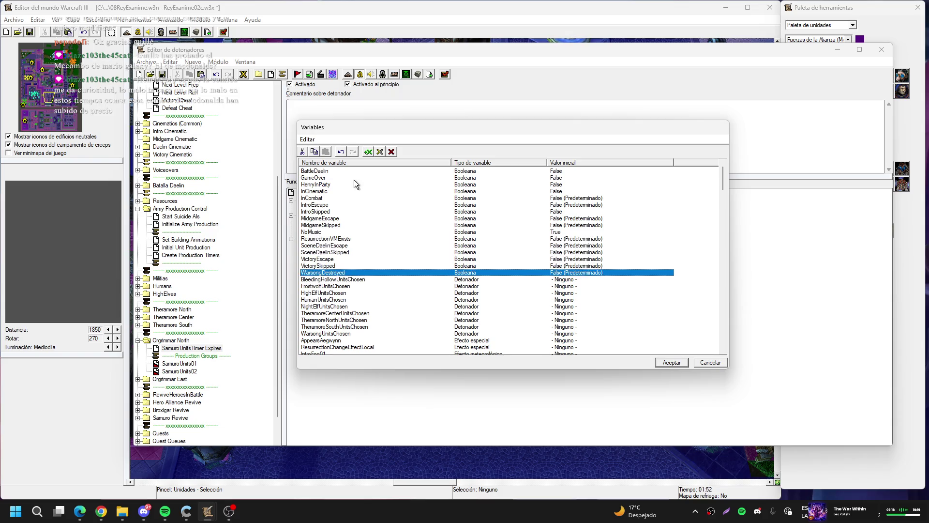
key("Delete")
key("Delete")
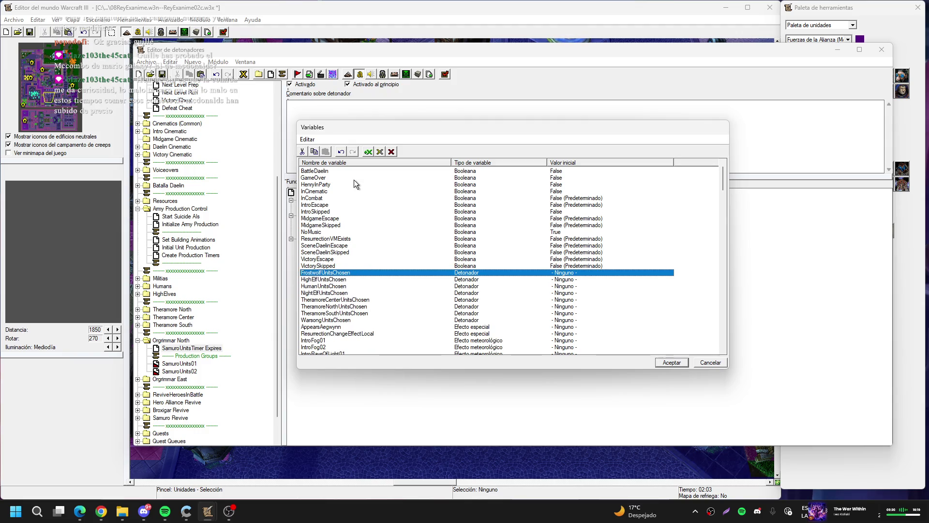
key("Down")
key("Down")
key("Down")
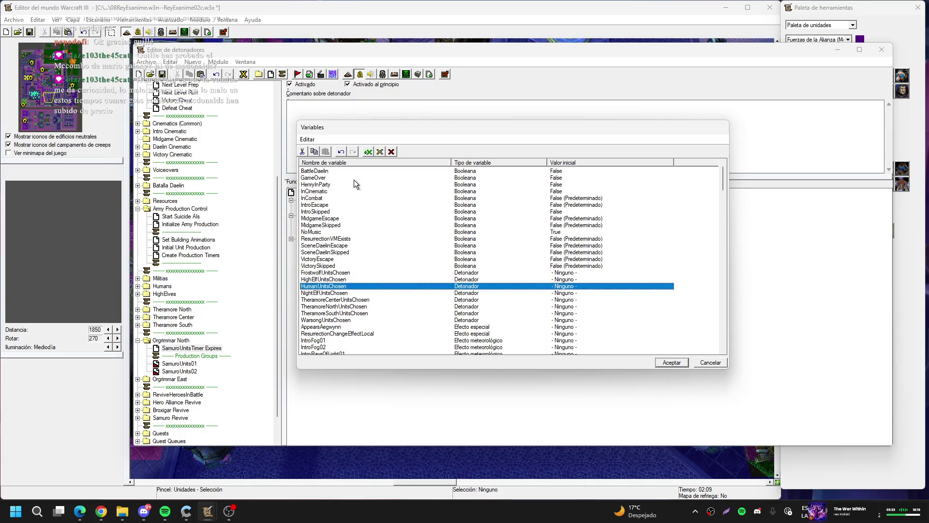
- Cancel deleting the in-use NightElfUnitsChosen and open its settings to rename it
key("Delete")
key("Escape")
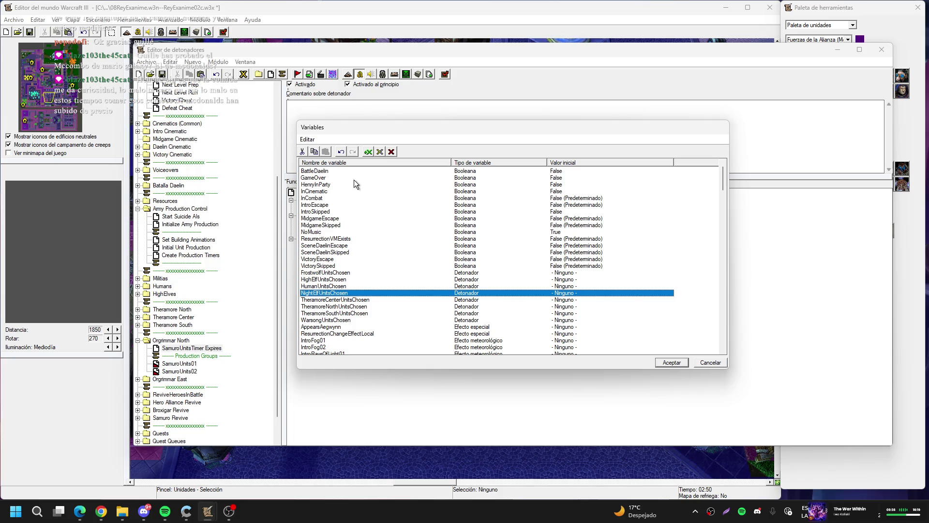
key("ctrl+n")
key("Escape")
scroll(367, 252, "down", 3)
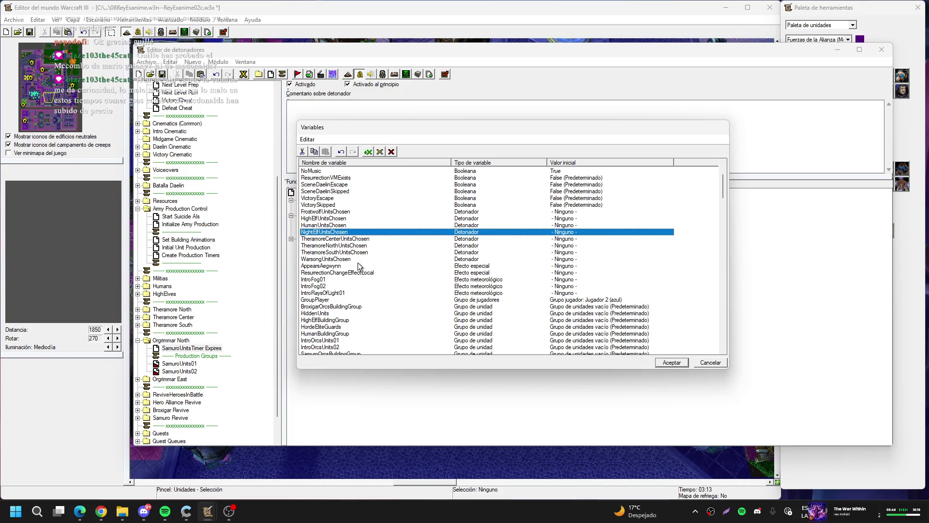
key("Return")
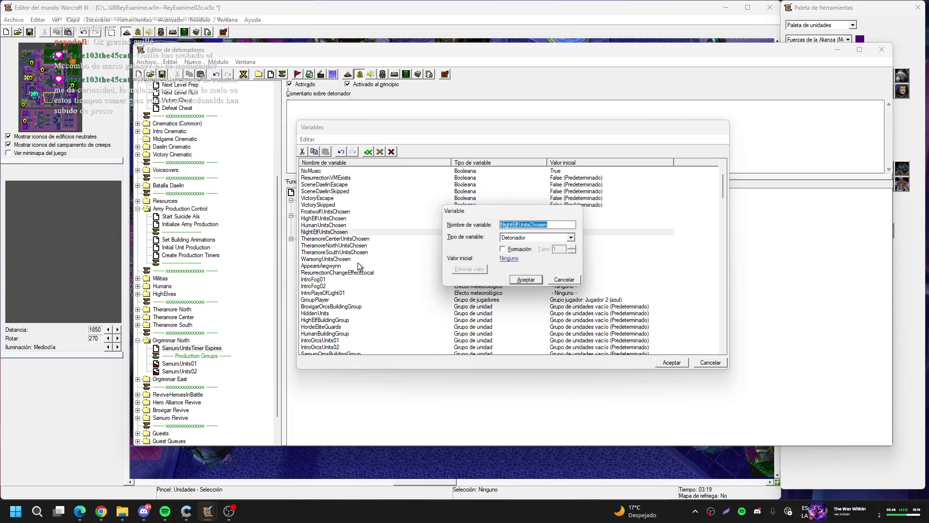
- Rename the NightElfUnitsChosen variable to MilitiaUnitsChosen
left_click(502, 224)
type("Militia")
key("Delete")
key("Delete")
key("Delete")
key("Delete")
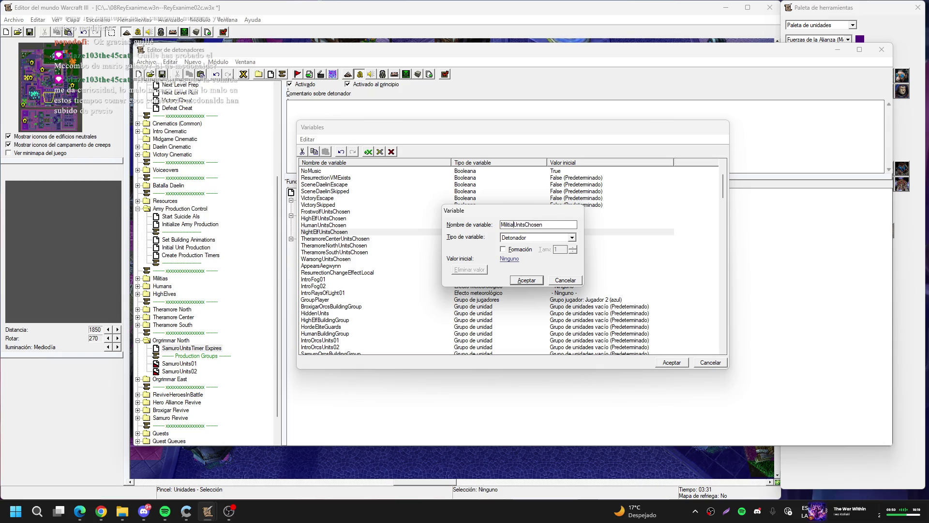
key("Return")
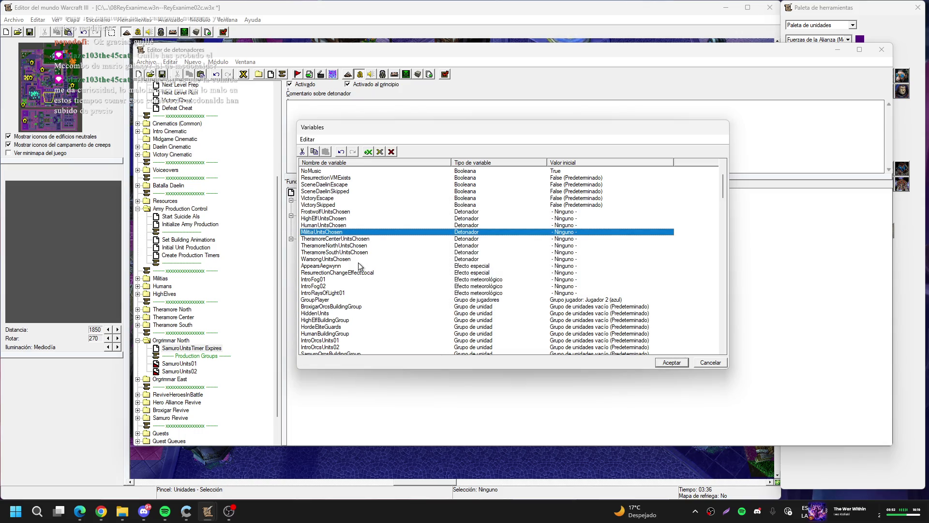
- Scroll the Variables list and select the WarsongUnitsChosen variable
scroll(358, 262, "down", 2)
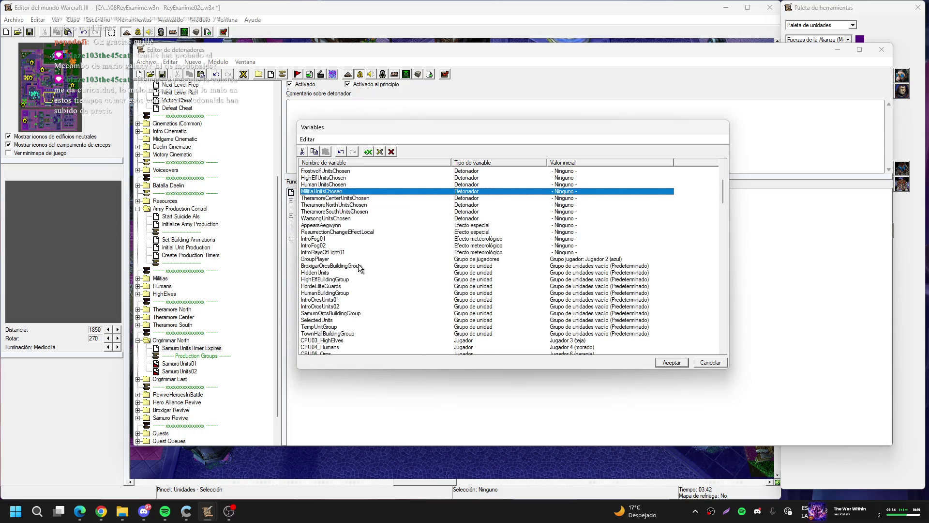
scroll(358, 265, "down", 1)
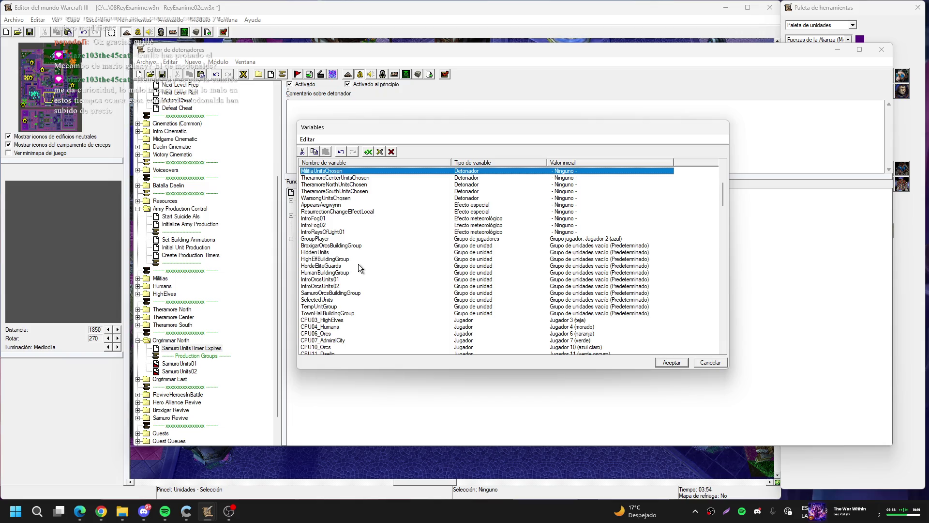
left_click(345, 198)
scroll(353, 262, "up", 6)
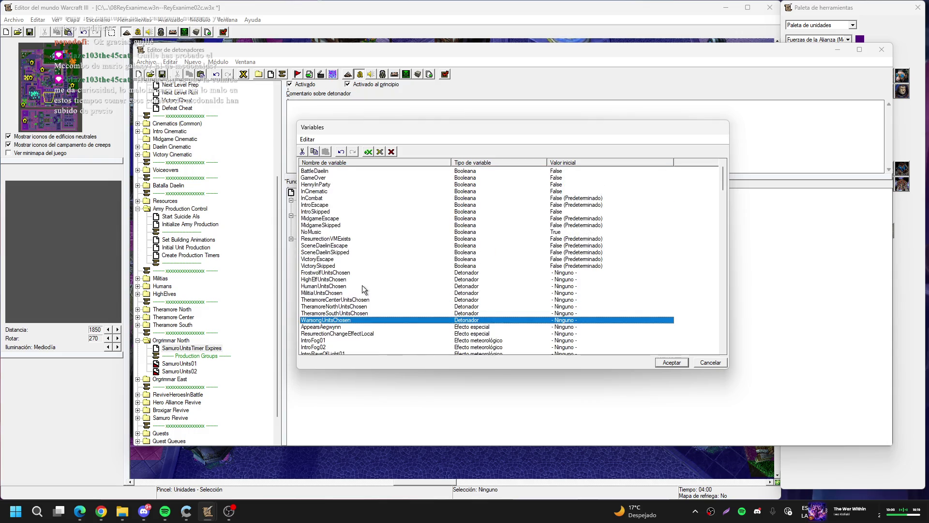
- Rename the FrostwolfUnitsChosen variable to SamuroUnitsChosen
double_click(336, 273)
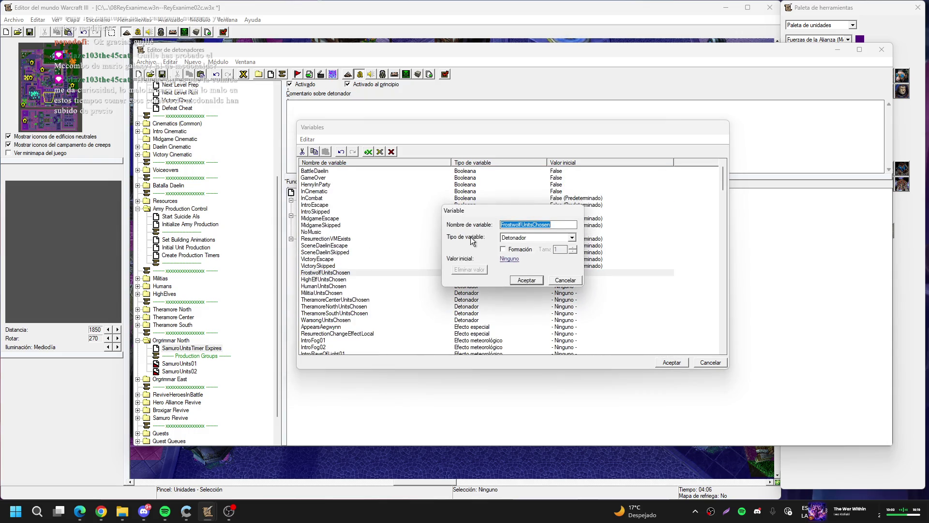
left_click_drag(533, 224, 498, 224)
type("SamuroU")
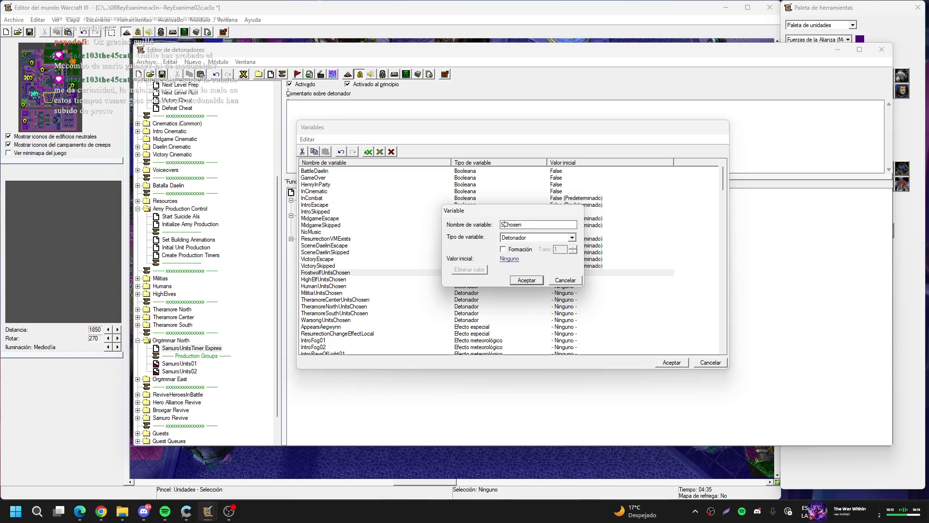
type("nits")
key("Return")
- Rename WarsongUnitsChosen to BroxigarUnitsChosen and accept the Variables dialog
key("Down")
key("Down")
key("Down")
key("Return")
key("Home")
type("Broxigar")
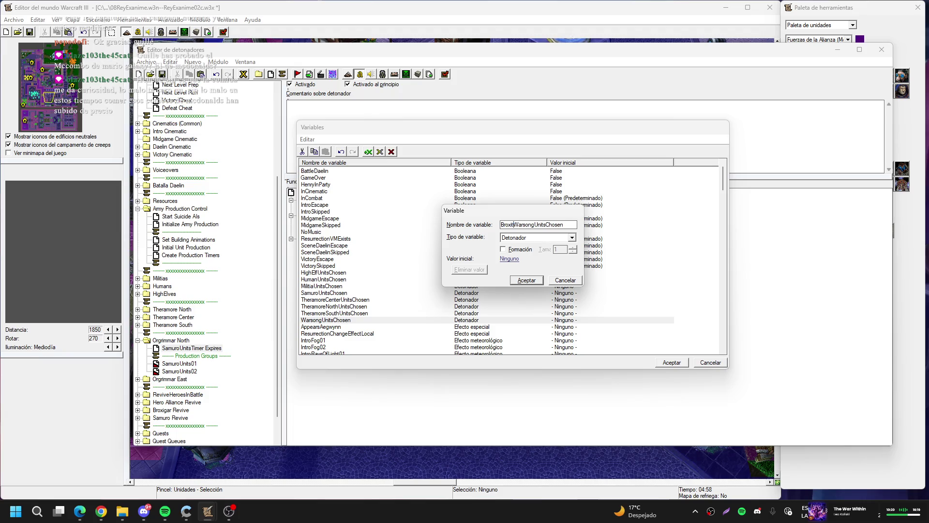
key("Delete")
key("Delete")
key("Delete")
left_click(517, 281)
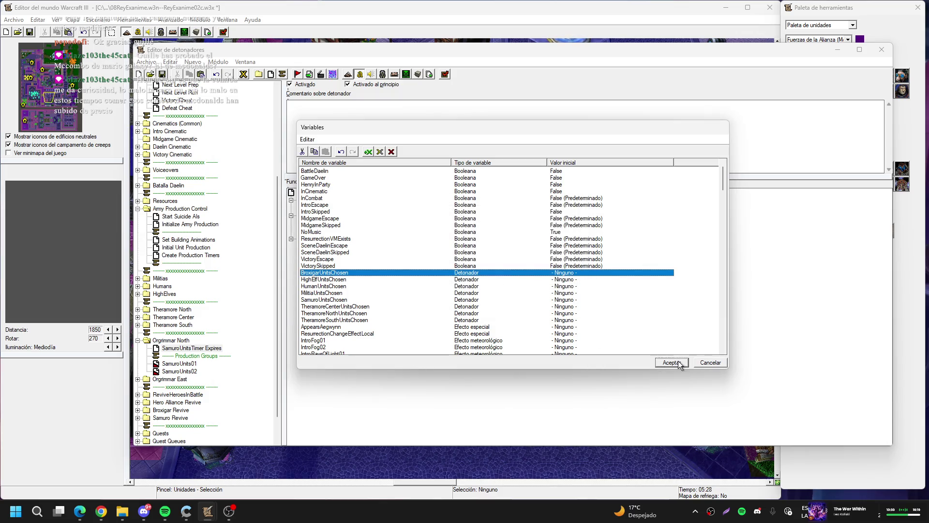
left_click(679, 363)
- Expand the Militias folder and open the MilitiasTimer Expires trigger
left_click(244, 74)
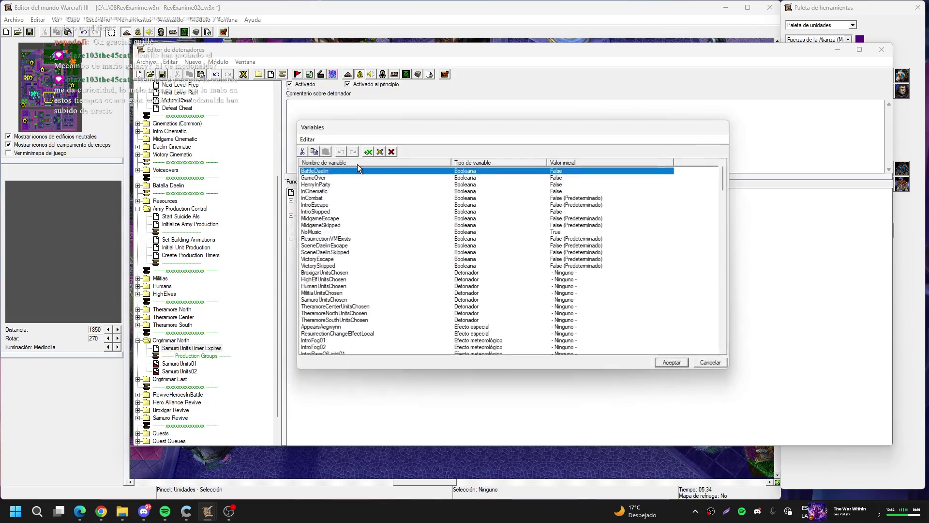
left_click(699, 363)
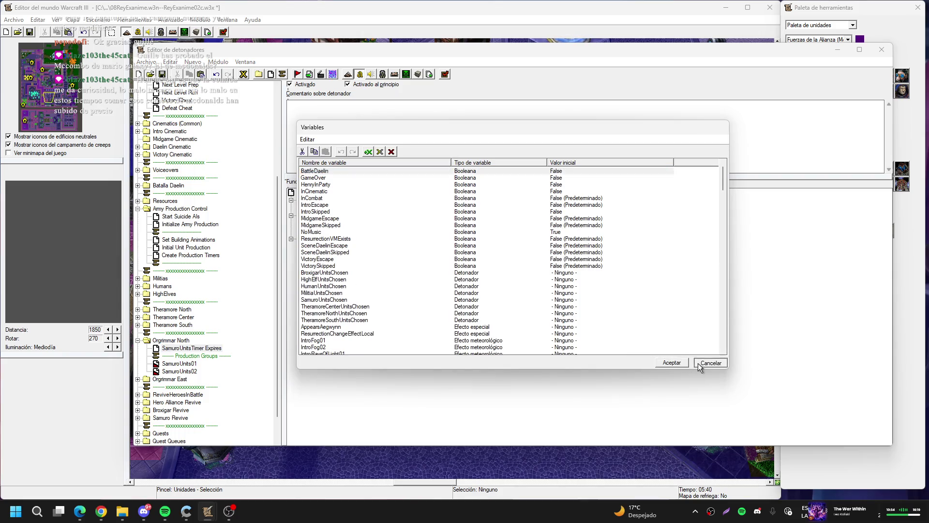
left_click(138, 279)
left_click(166, 286)
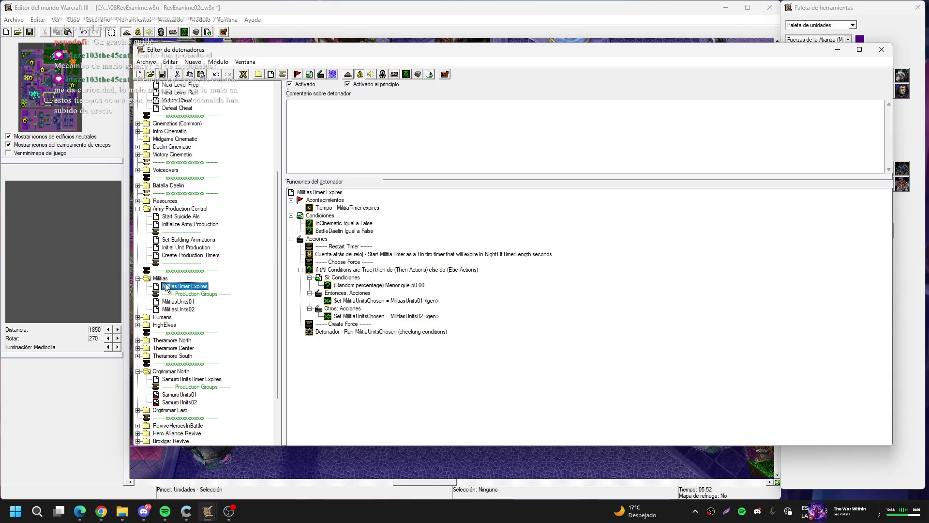
- Browse the Variables list and select the NightElfTimerLength variable
left_click(244, 74)
scroll(431, 191, "down", 5)
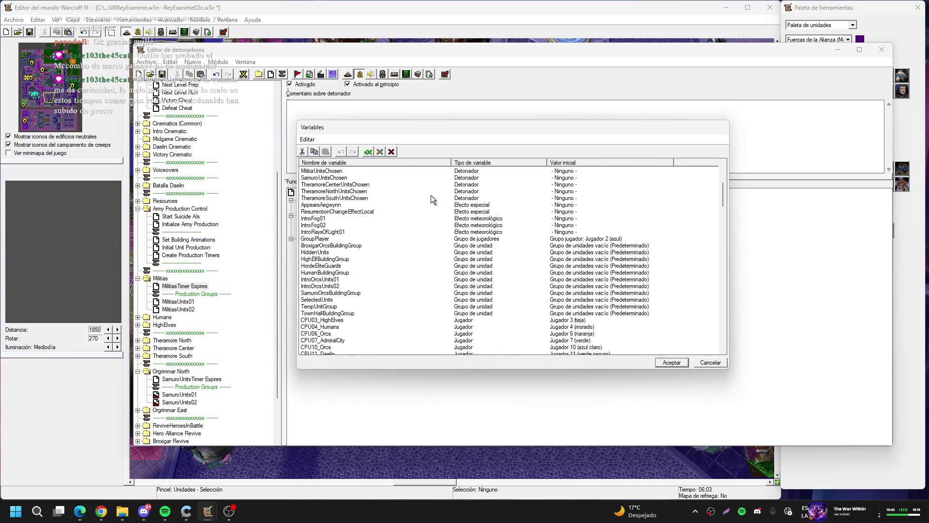
scroll(431, 195, "down", 3)
scroll(430, 195, "down", 7)
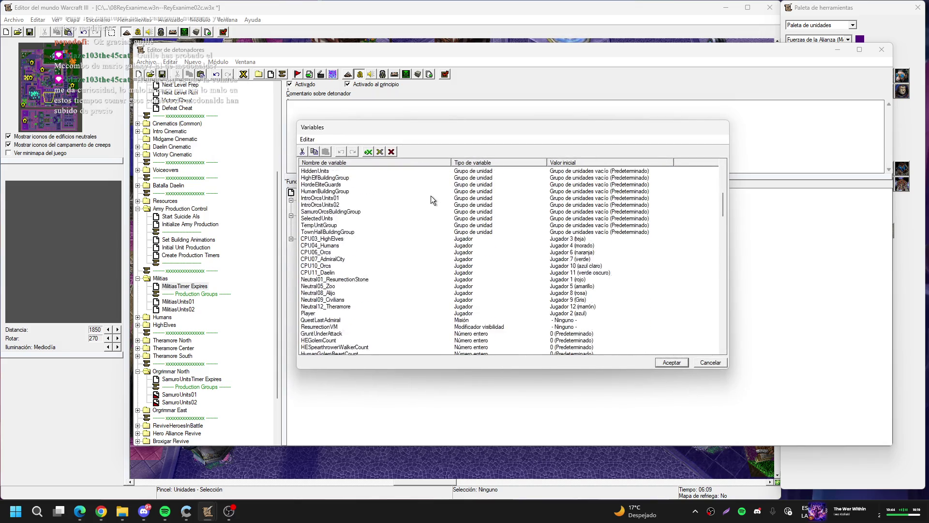
scroll(430, 195, "down", 12)
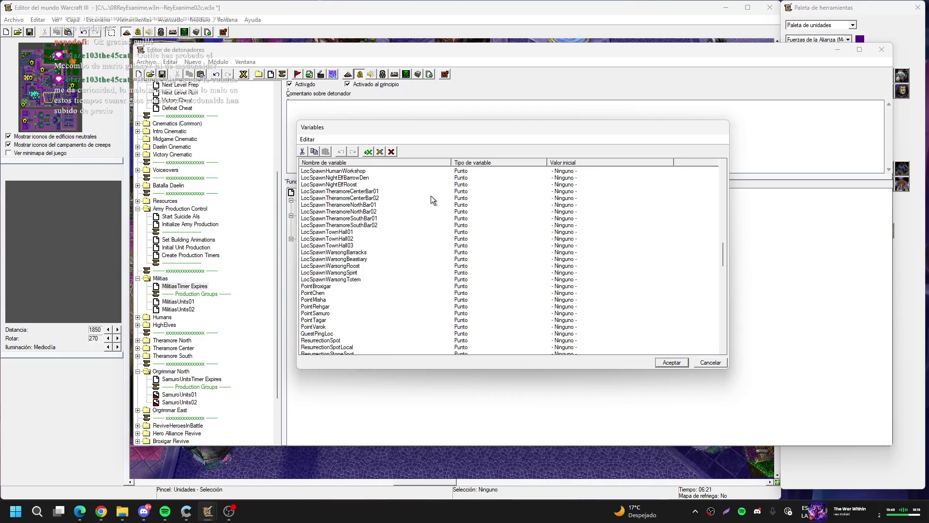
scroll(431, 195, "up", 19)
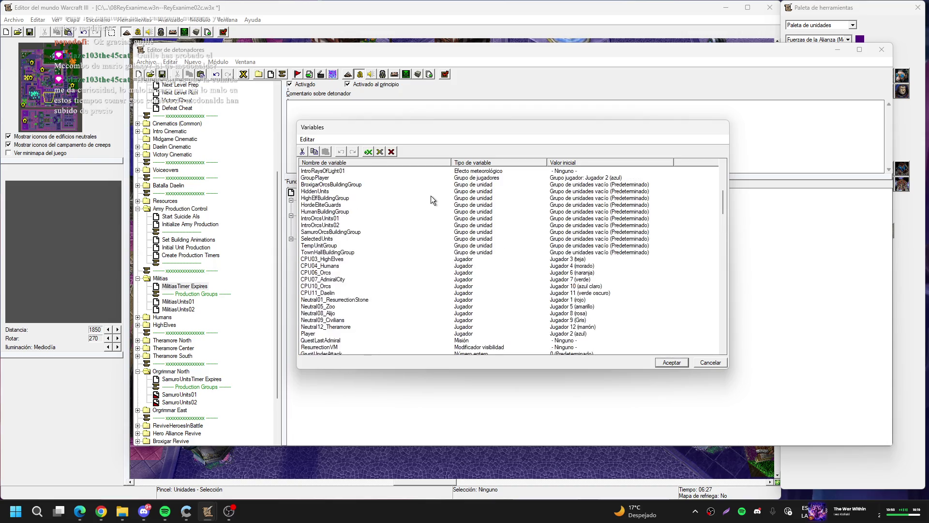
scroll(426, 227, "up", 2)
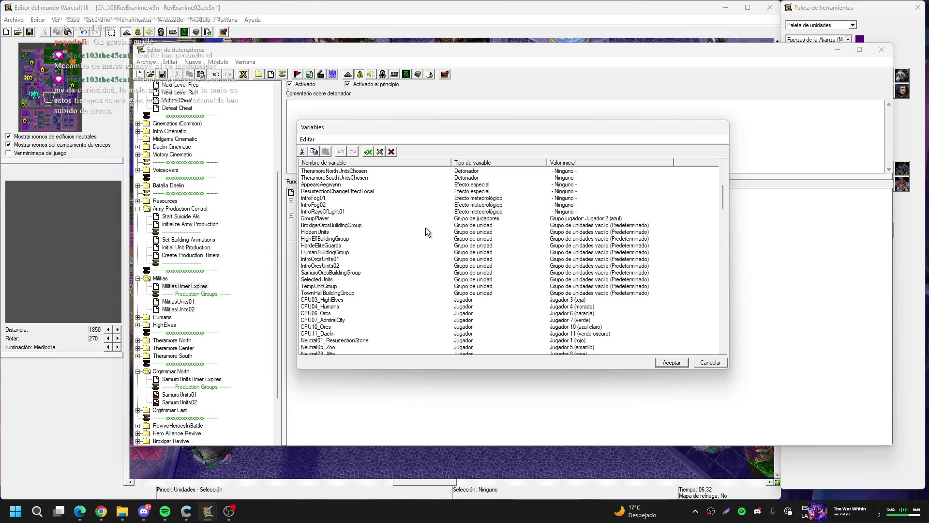
scroll(350, 252, "up", 7)
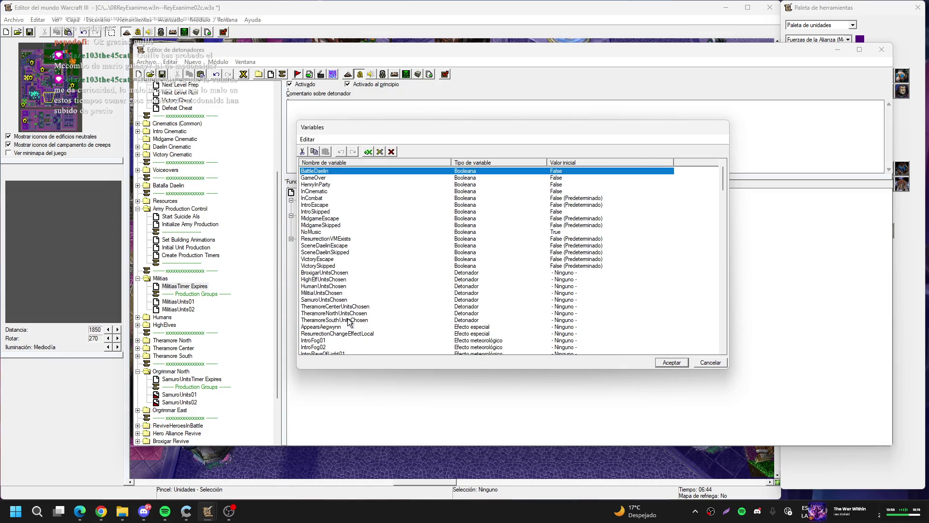
scroll(348, 321, "down", 20)
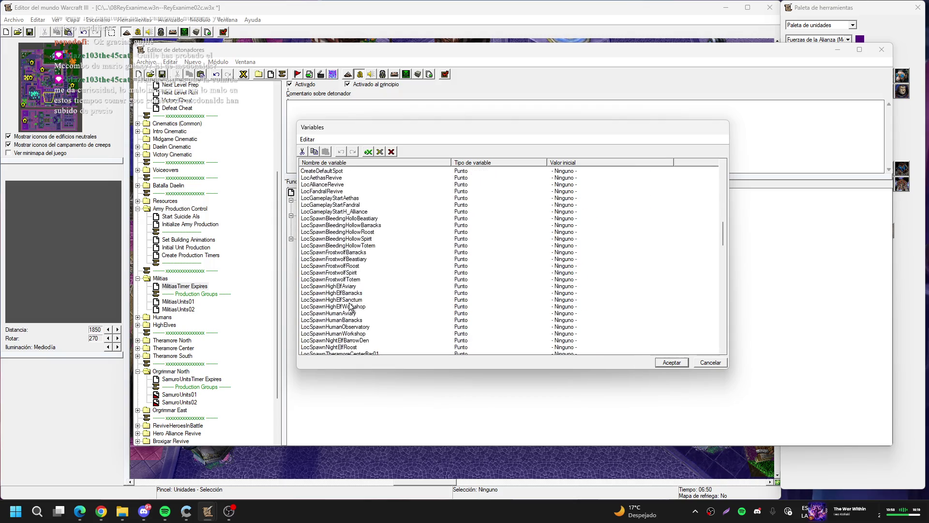
scroll(351, 300, "down", 10)
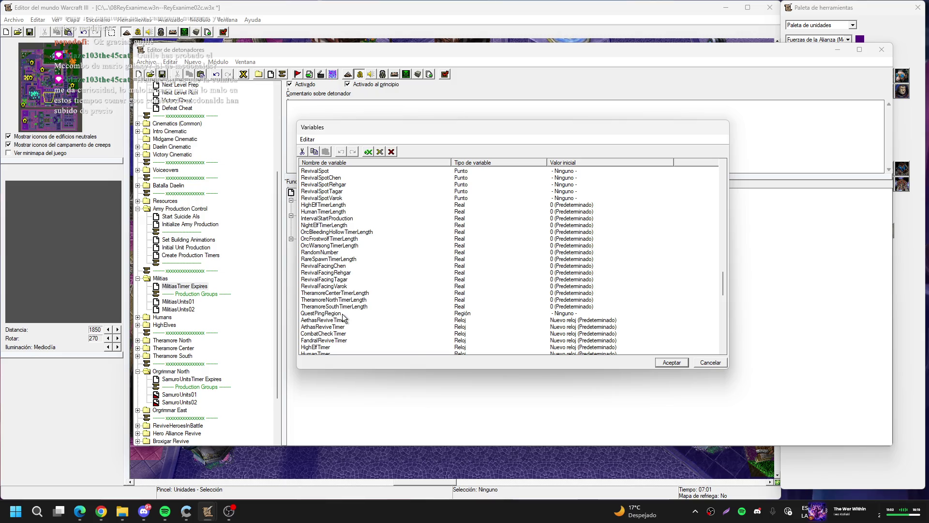
left_click(344, 299)
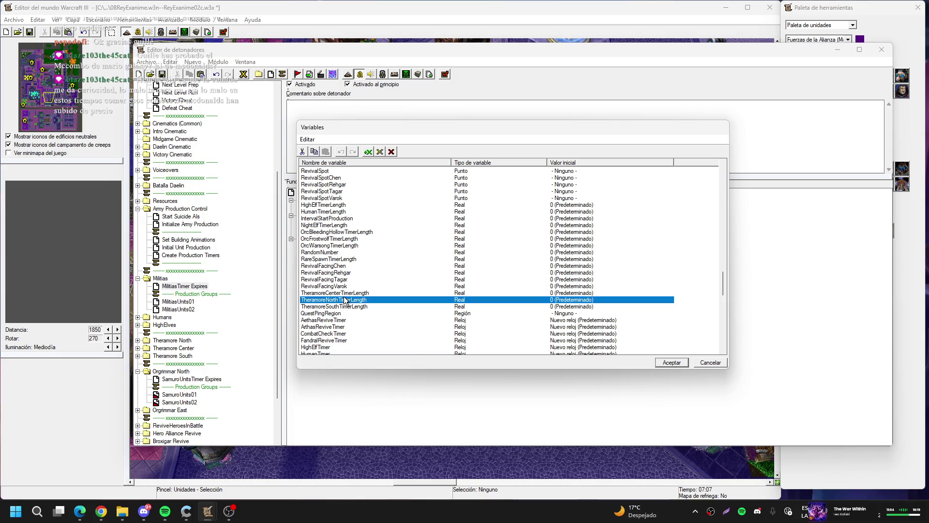
scroll(344, 298, "down", 2)
scroll(344, 296, "up", 1)
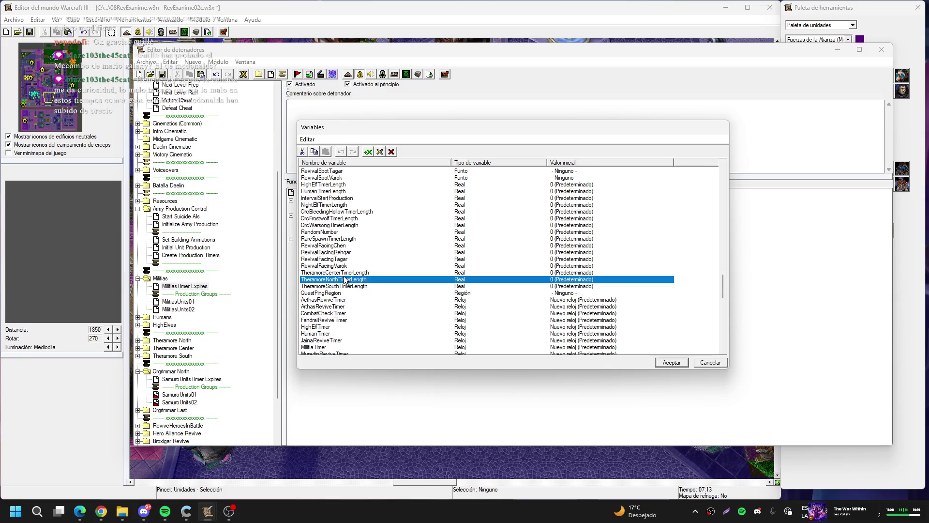
left_click(344, 205)
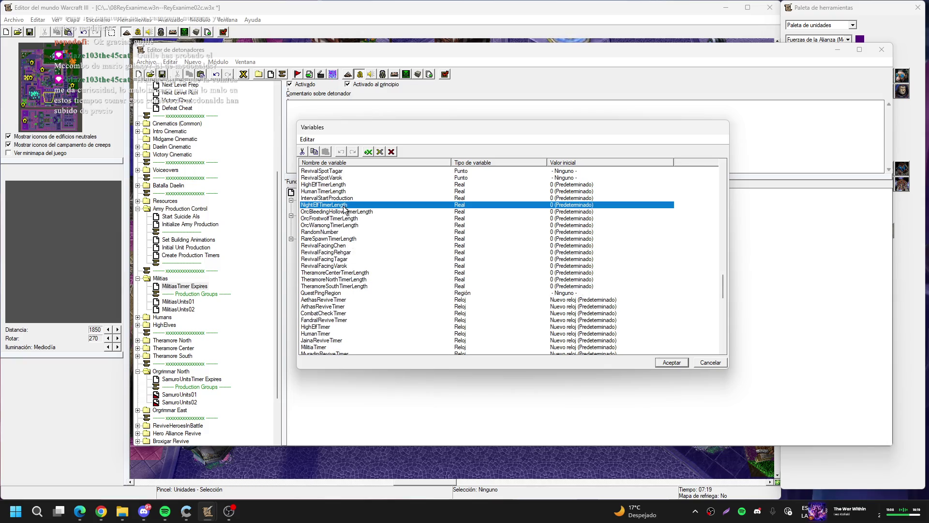
- Rename NightElfTimerLength to MilitiaTimerLength and close the Variables dialog, keeping the change
double_click(344, 207)
left_click(531, 224)
left_click_drag(519, 224, 371, 223)
type("MilitiaTimerLength")
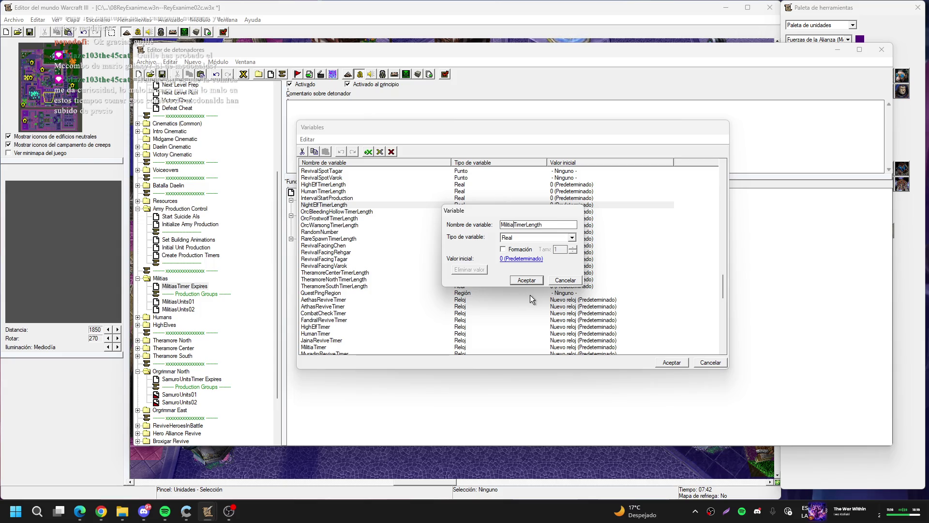
left_click(526, 281)
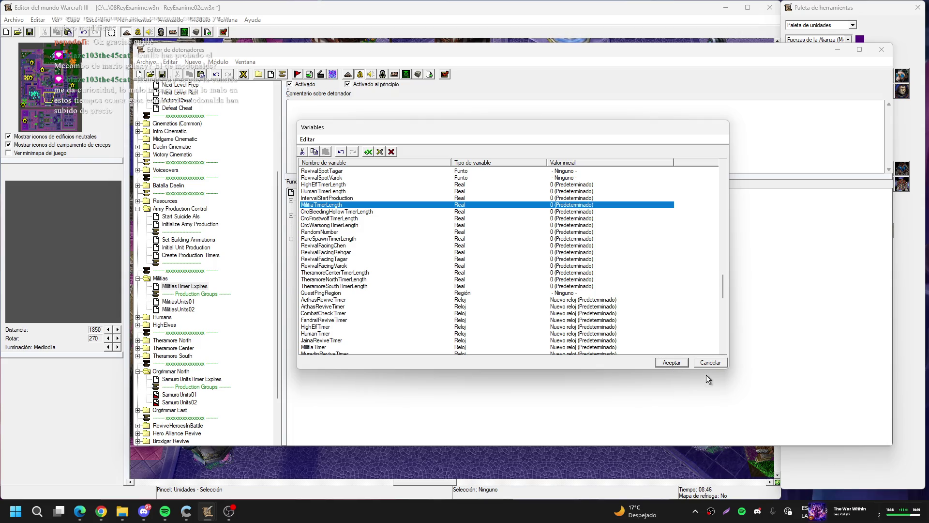
left_click(669, 365)
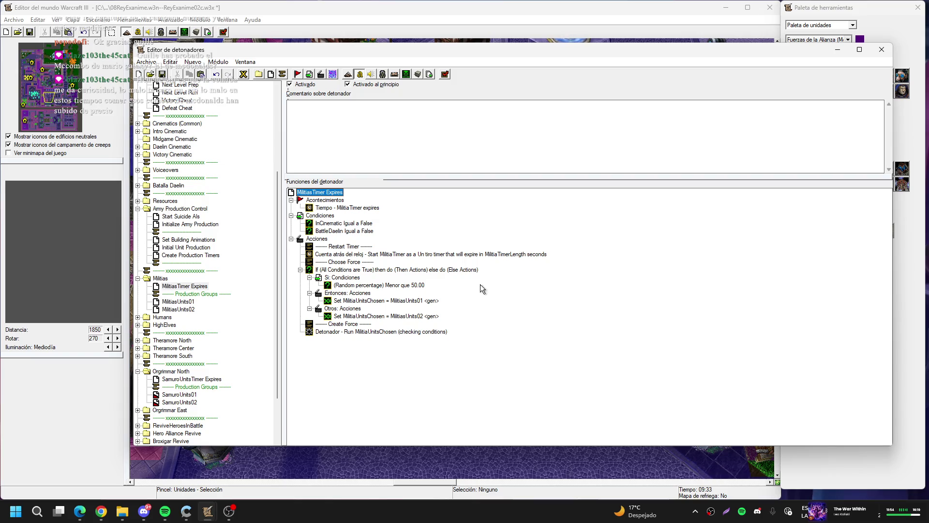
- Open SamuroUnitsTimer Expires under Orgrimmar North and inspect its countdown action
scroll(208, 324, "down", 1)
left_click(205, 363)
left_click(205, 357)
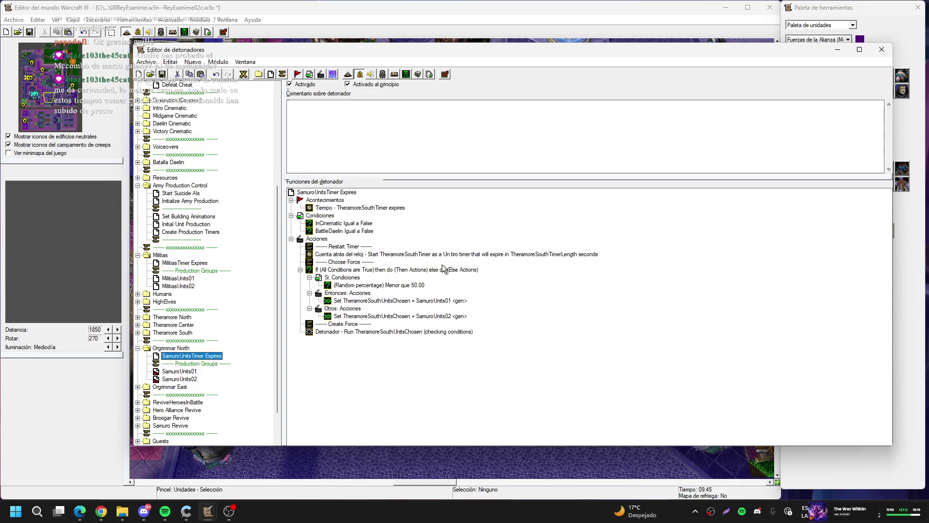
left_click(507, 255)
double_click(507, 254)
key("Escape")
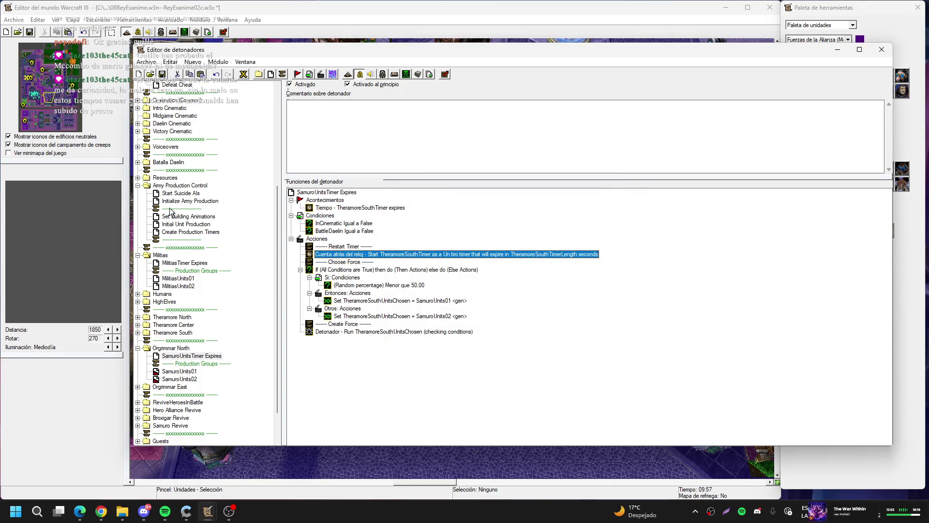
- Review the timer-expires event's timer choices, leaving TheramoreSouthTimer unchanged
double_click(351, 208)
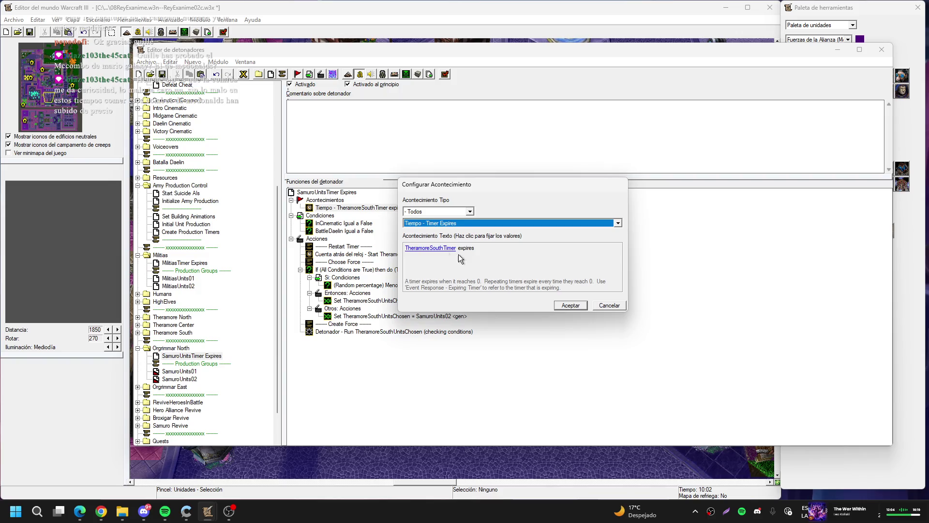
left_click(443, 248)
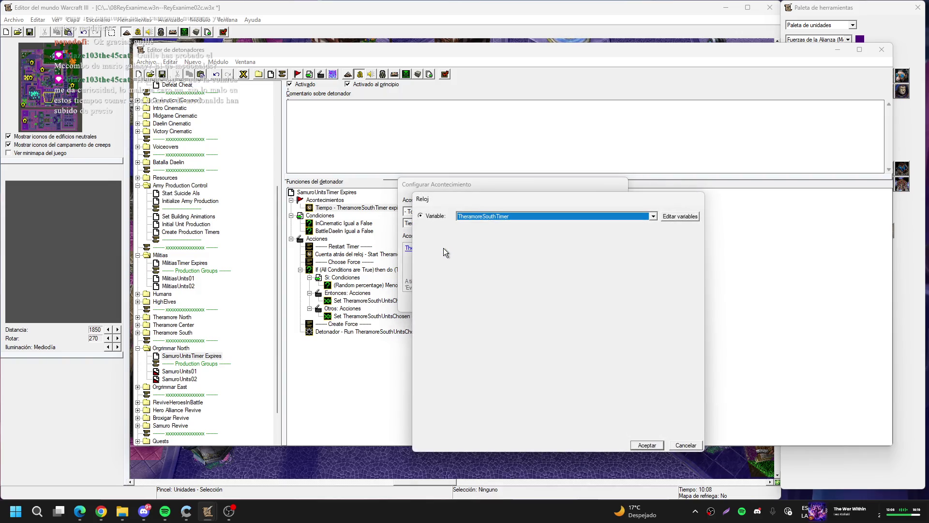
left_click(495, 216)
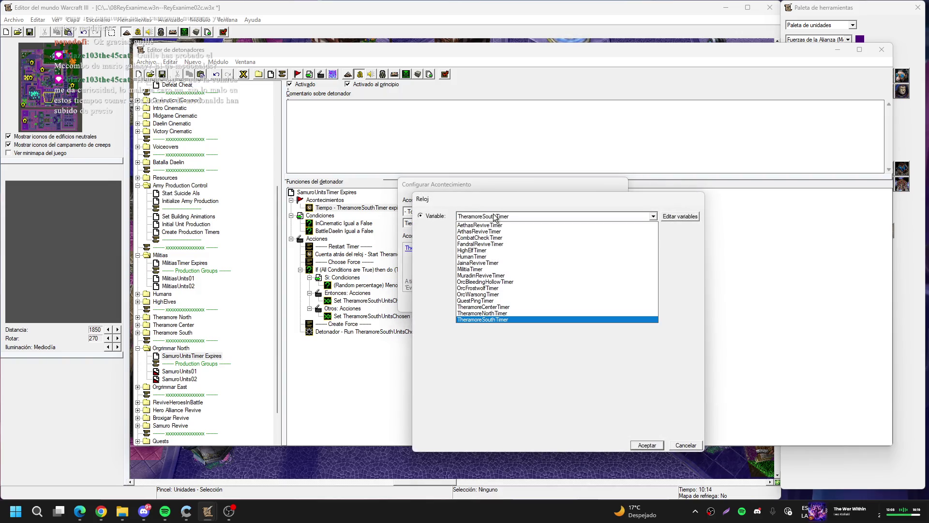
key("Escape")
key("Escape")
key("Escape")
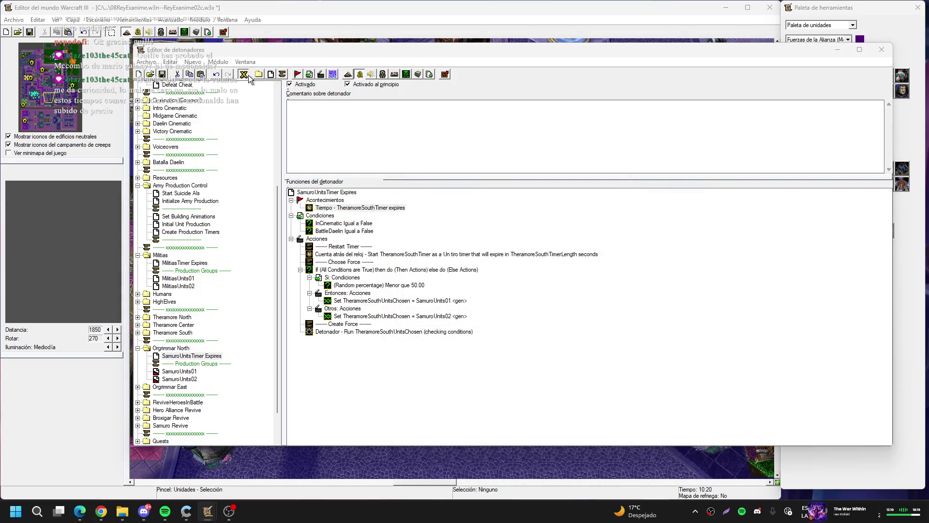
key("ctrl+b")
scroll(443, 242, "down", 20)
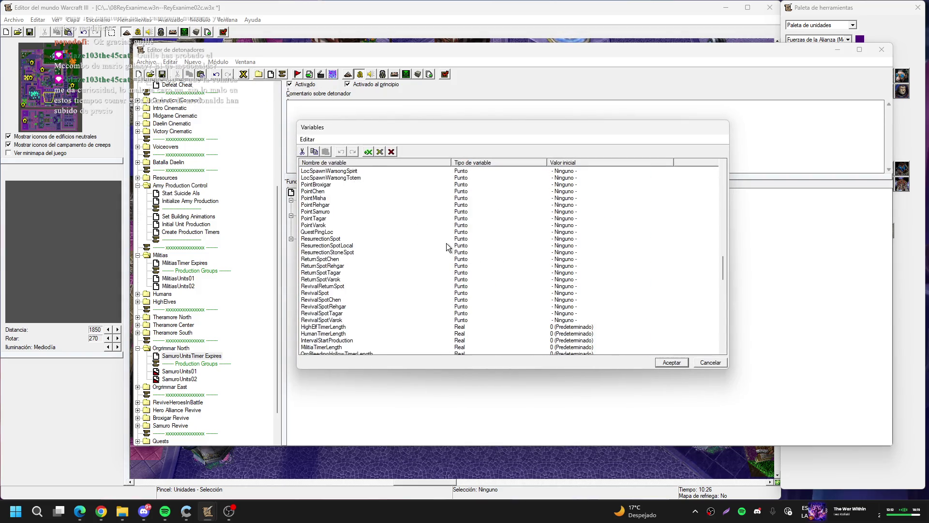
- Keep the OrcBleedingHollowTimer variable by cancelling its deletion
scroll(446, 243, "down", 5)
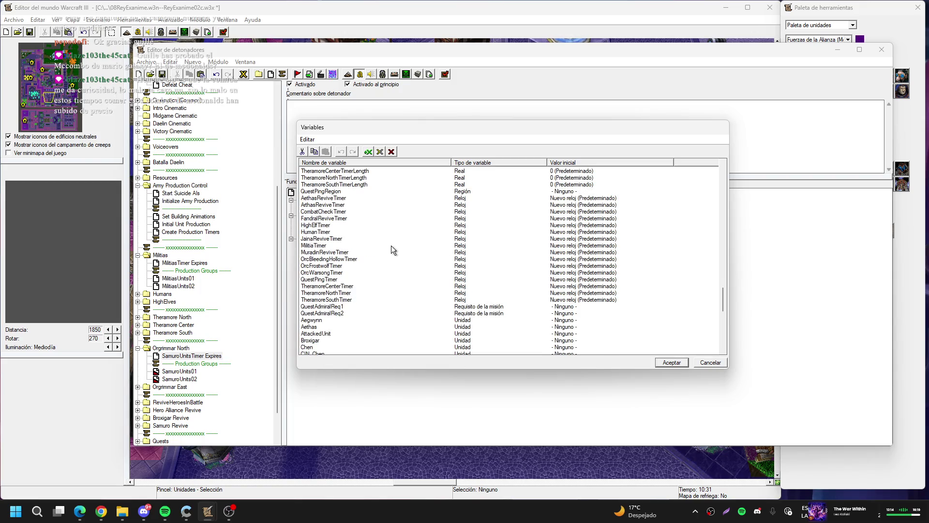
left_click(331, 240)
left_click(341, 252)
left_click(349, 260)
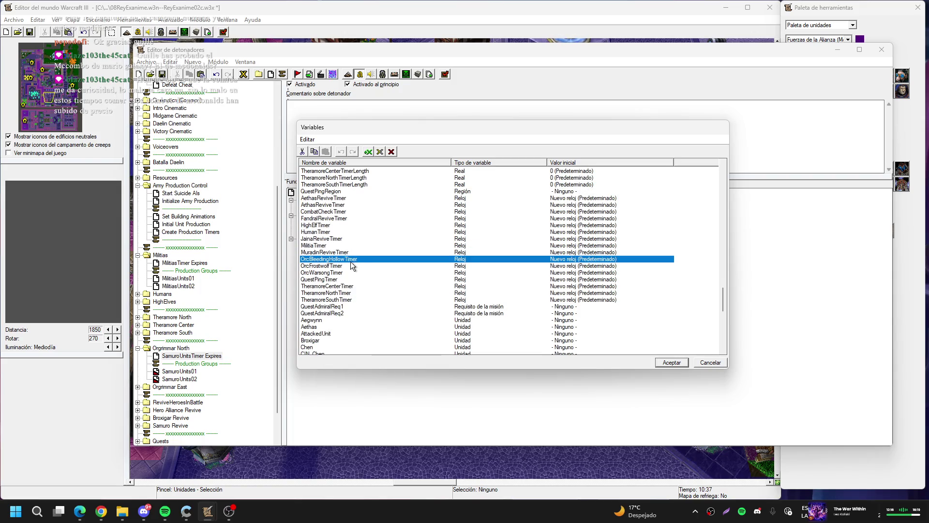
key("Delete")
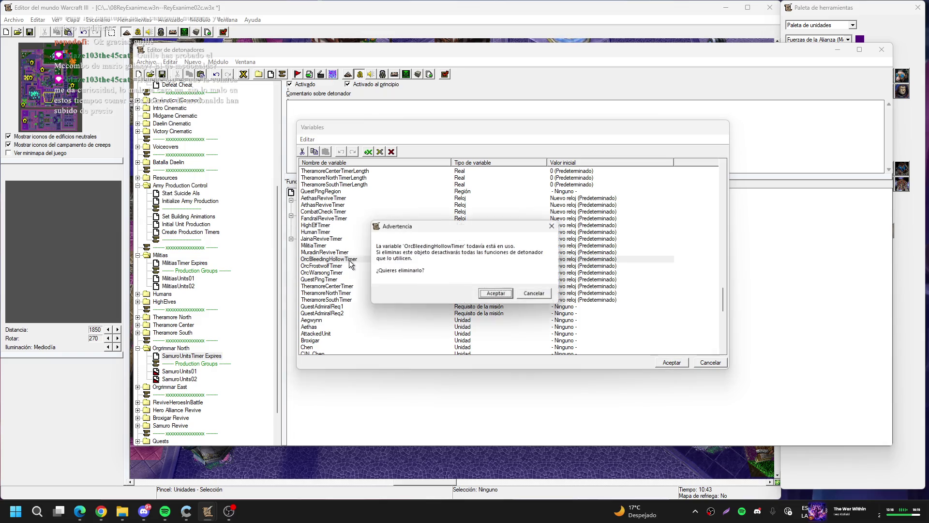
key("Escape")
- Rename the OrcFrostwolfTimer variable to SamuroUnitsTimer
double_click(351, 263)
left_click(501, 224)
type("SamuroUnits")
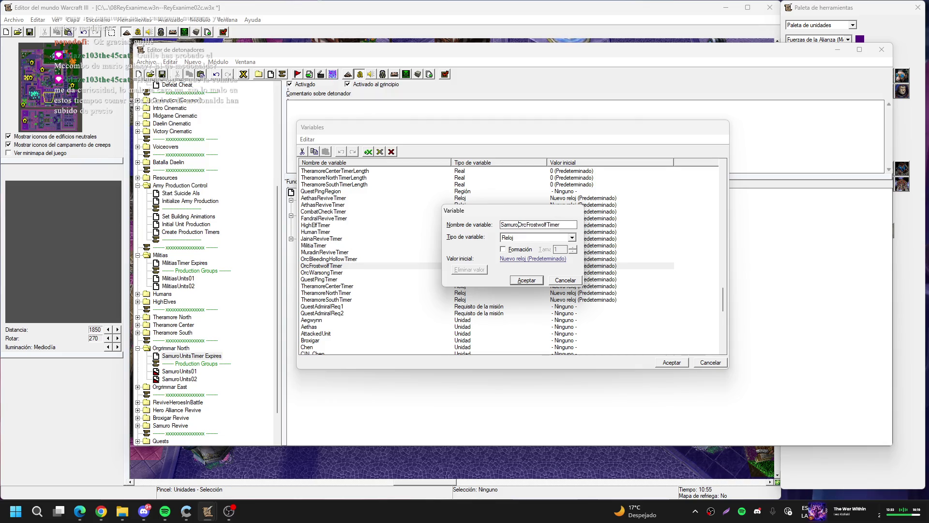
key("Delete")
key("Delete")
- Rename OrcWarsongTimer to BroxigarUnitsTimer and accept the Variables dialog
key("Delete")
key("Delete")
key("Delete")
key("Return")
double_click(351, 265)
key("Home")
key("Delete")
key("Delete")
key("Delete")
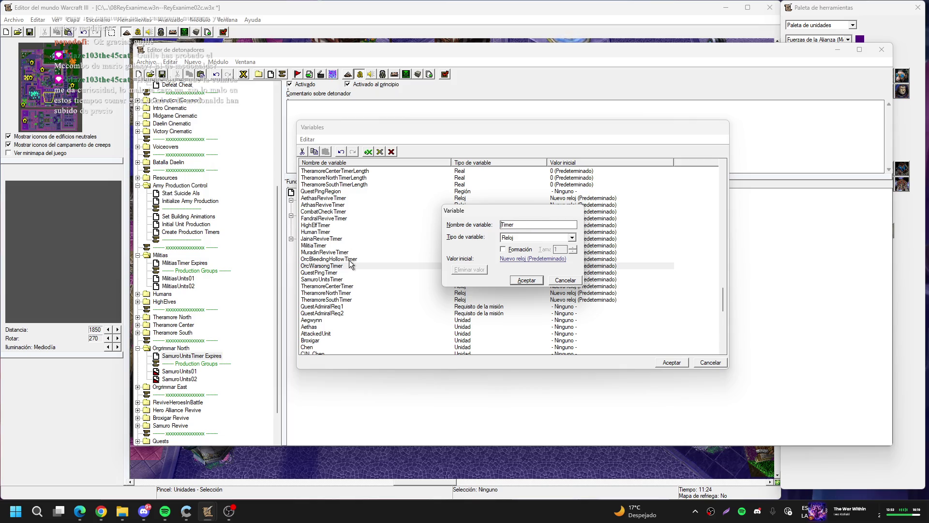
type("B")
type("s")
key("Return")
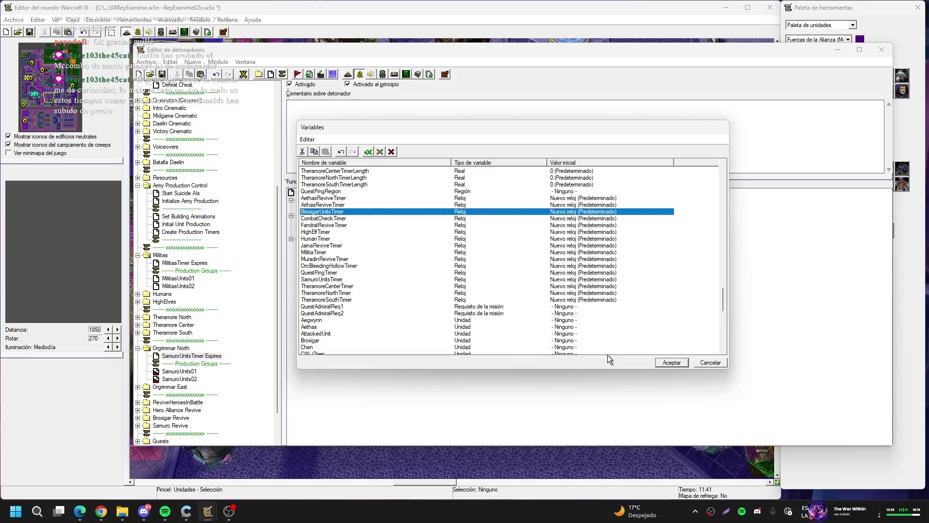
left_click(666, 366)
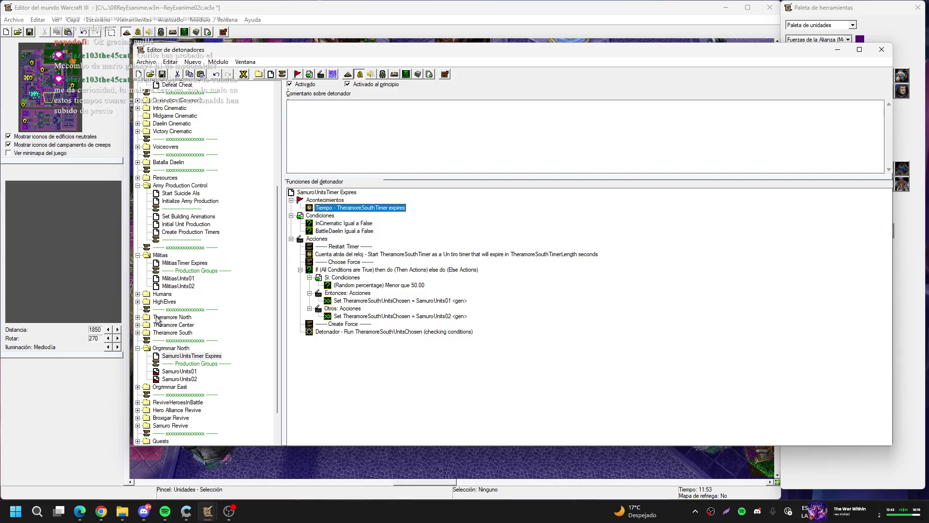
left_click(167, 263)
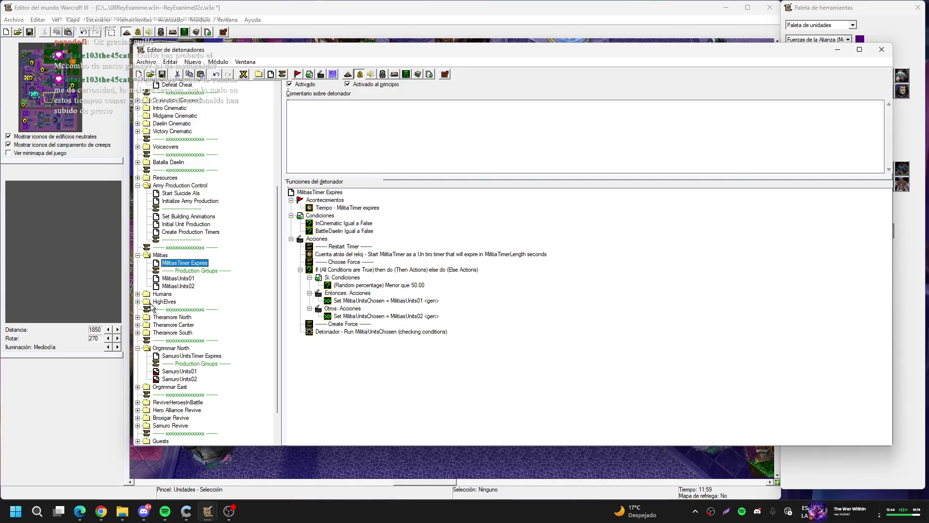
- Check the HumanTimer and HighElfTimer Expires triggers
left_click(138, 293)
left_click(172, 301)
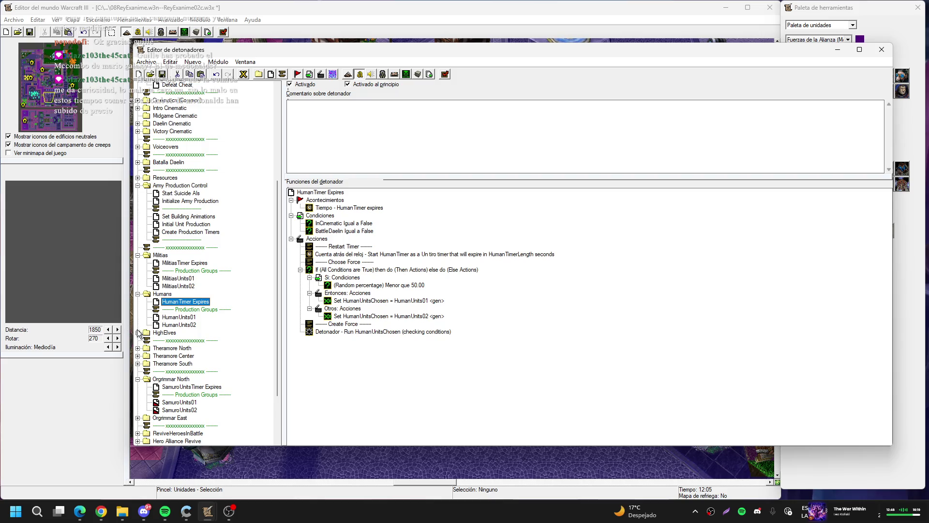
left_click(138, 332)
left_click(186, 340)
scroll(144, 286, "down", 4)
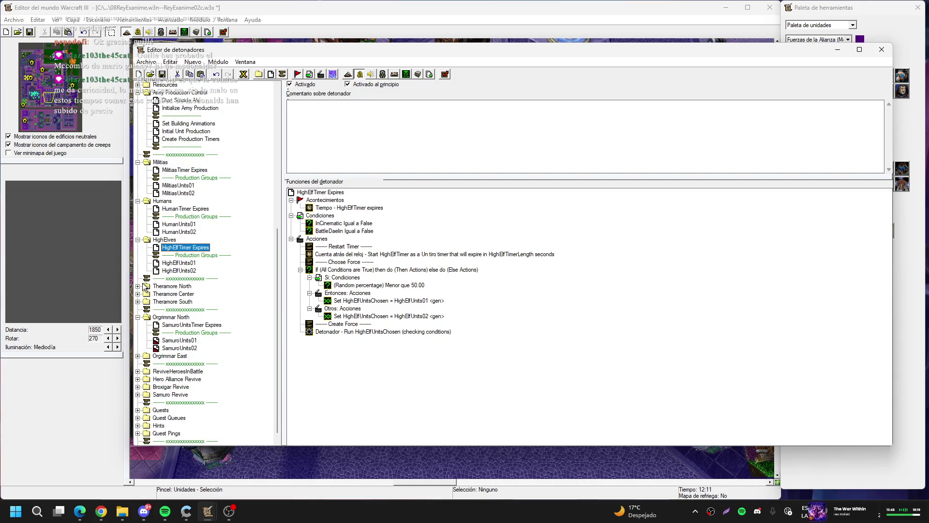
- Make the TheramoreNorthTimer Expires event watch TheramoreNorthTimer
left_click(138, 286)
left_click(183, 294)
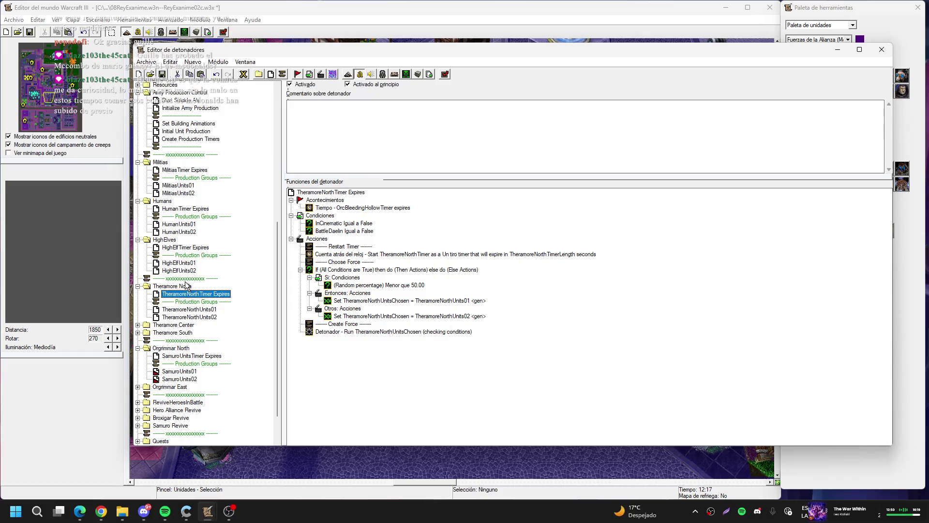
left_click(388, 207)
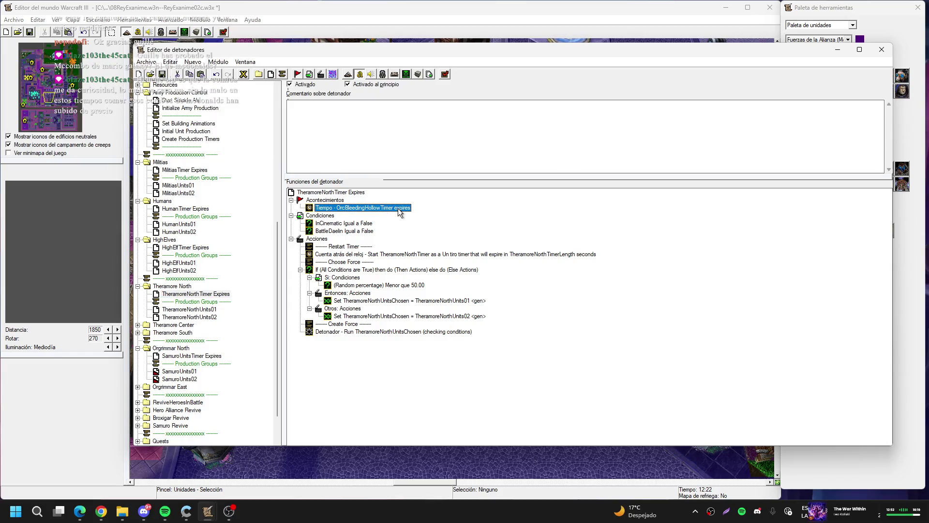
double_click(399, 212)
left_click(436, 248)
key("t")
key("Down")
key("Return")
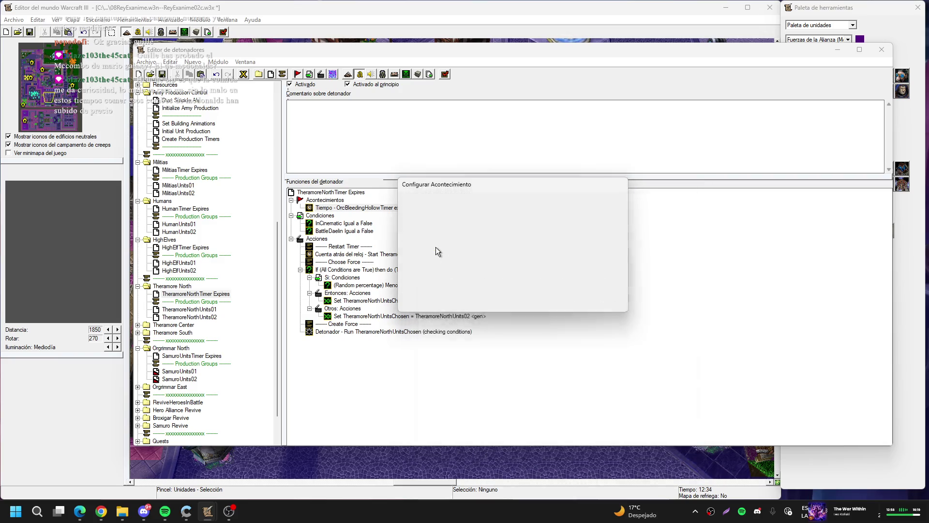
key("Return")
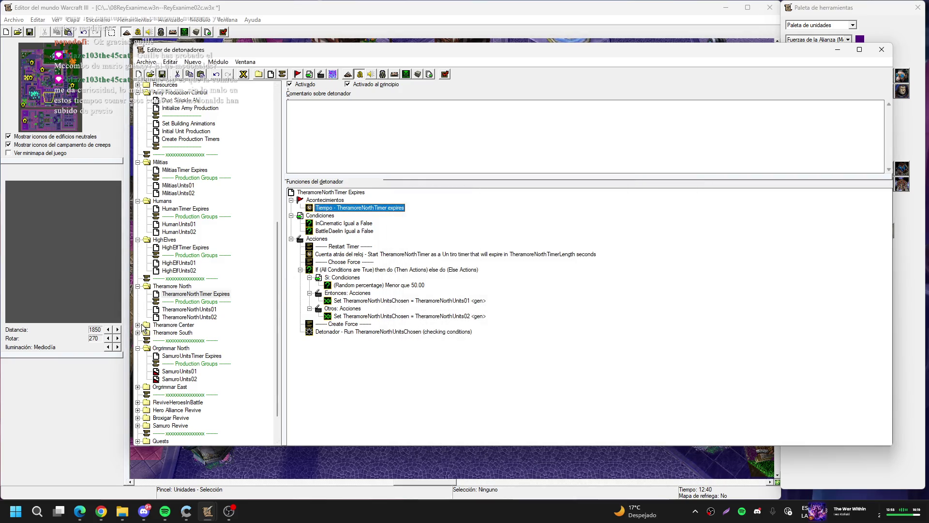
- Make the TheramoreCenterTimer Expires event watch TheramoreCenterTimer
left_click(138, 325)
left_click(171, 332)
double_click(377, 209)
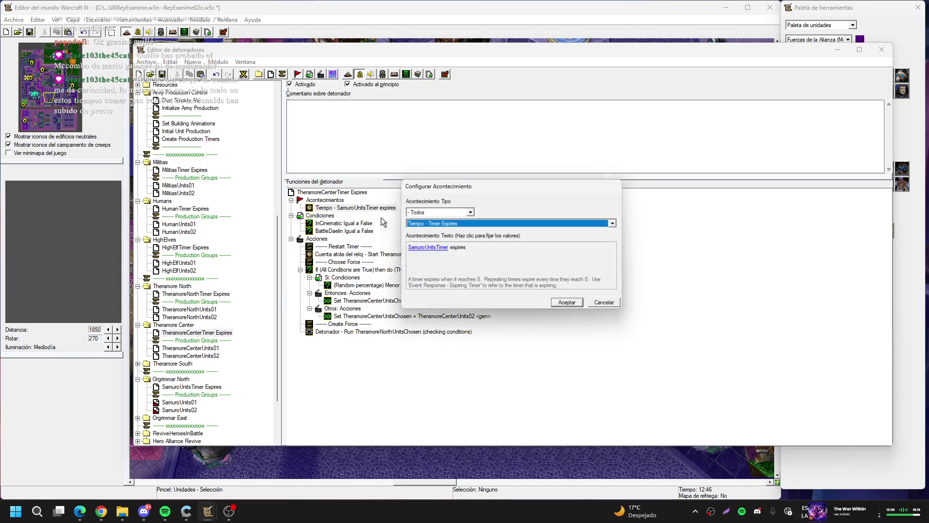
left_click(441, 248)
key("Return")
key("Return")
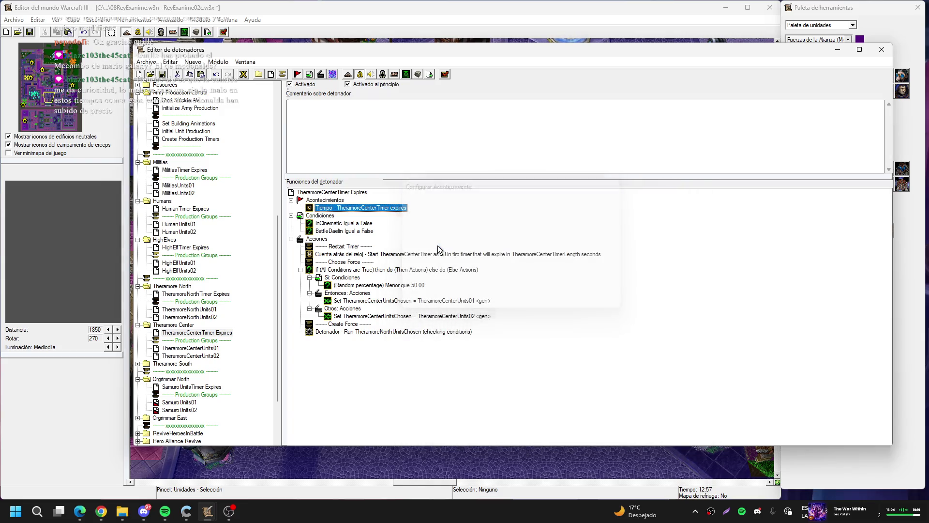
- Make the TheramoreSouth Expires event watch TheramoreSouthTimer
left_click(144, 365)
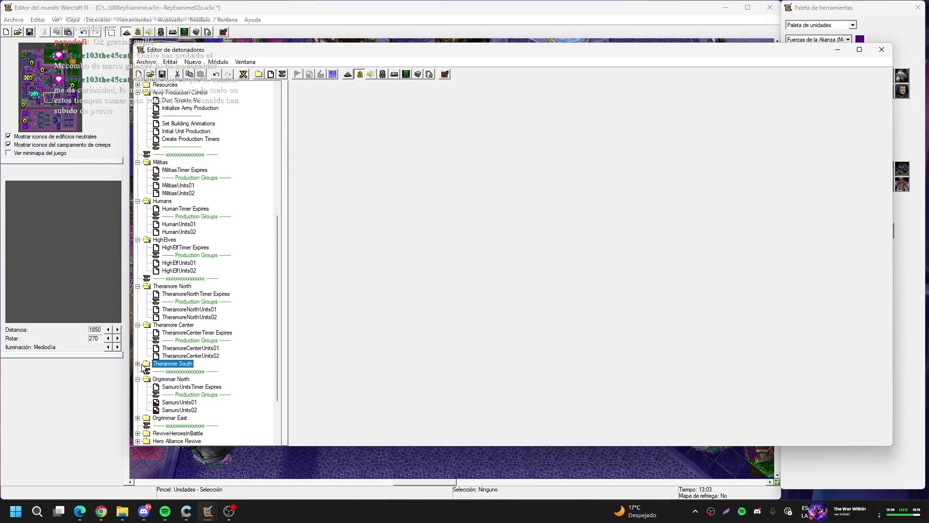
left_click(138, 364)
left_click(189, 371)
double_click(355, 208)
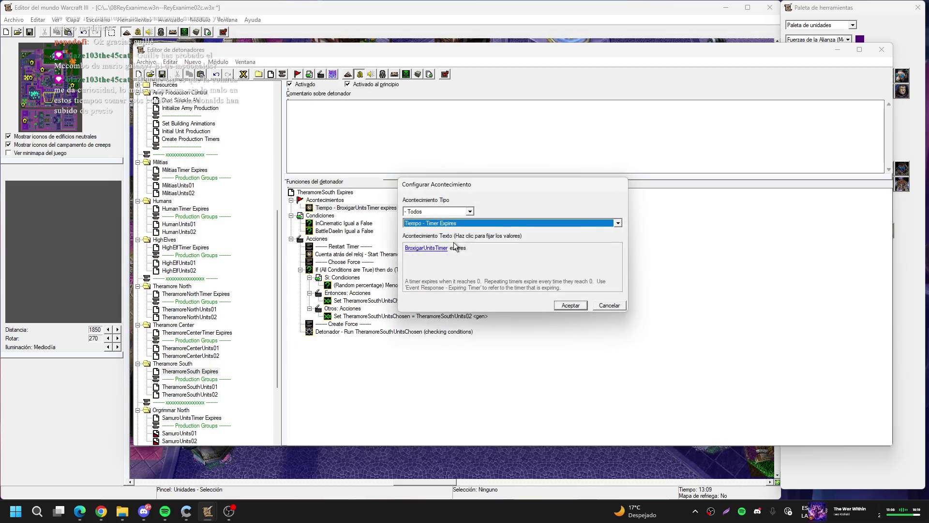
left_click(431, 248)
key("Down")
key("Return")
key("Return")
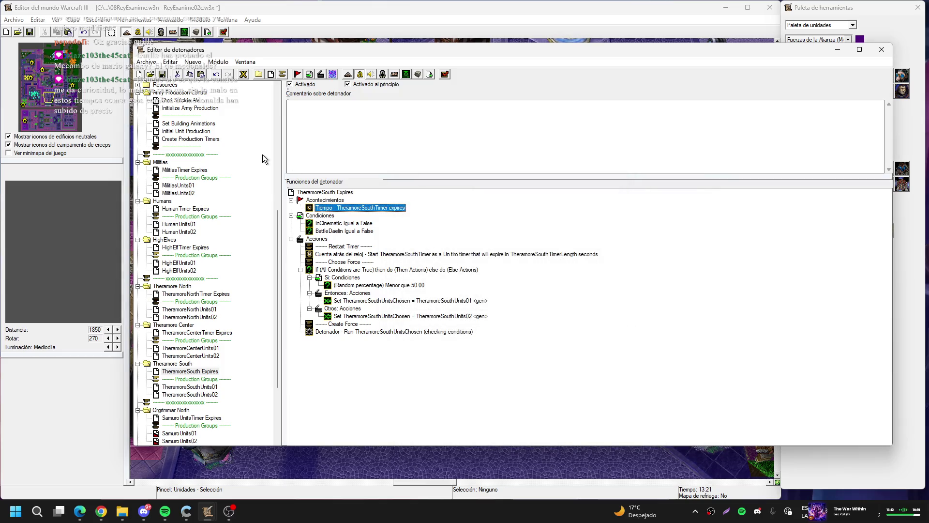
- Make the SamuroUnitsTimer Expires event watch SamuroUnitsTimer
scroll(262, 155, "down", 4)
left_click(208, 325)
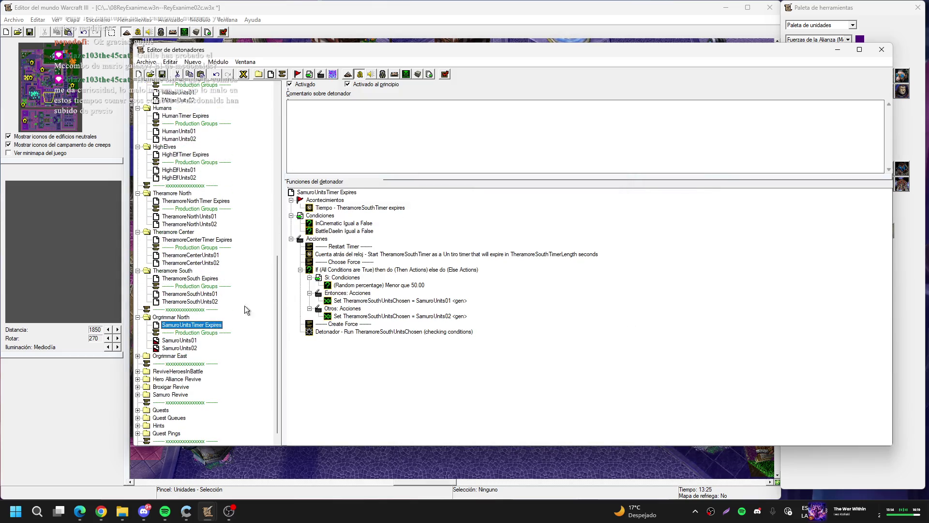
double_click(386, 207)
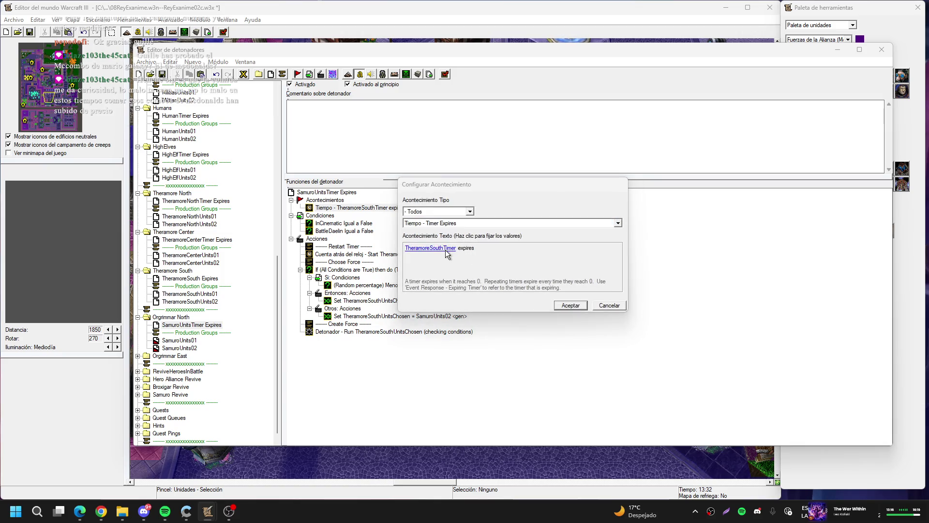
left_click(445, 249)
key("Up")
key("Return")
key("Return")
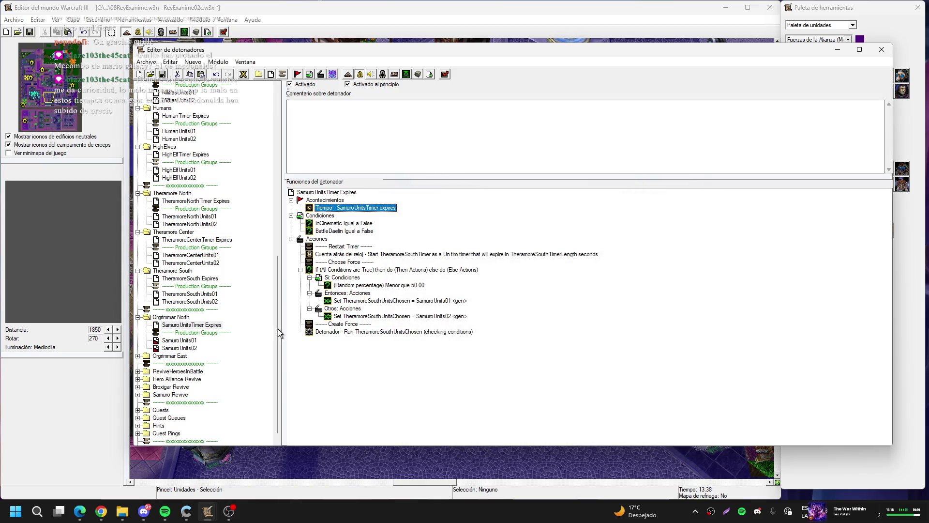
- Make the OrgrimmarEastTimer Expires event watch BroxigarUnitsTimer
left_click(138, 356)
left_click(193, 364)
double_click(370, 207)
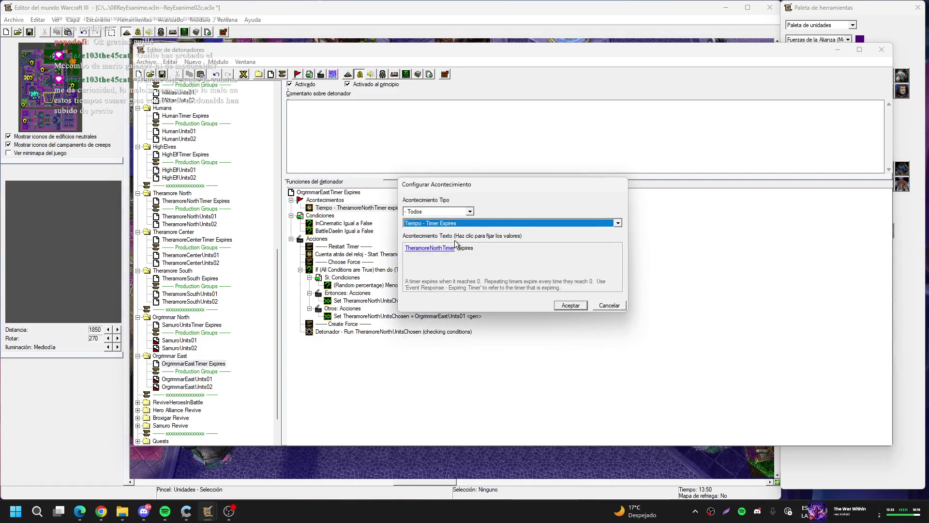
left_click(446, 248)
key("Up")
key("Return")
key("Return")
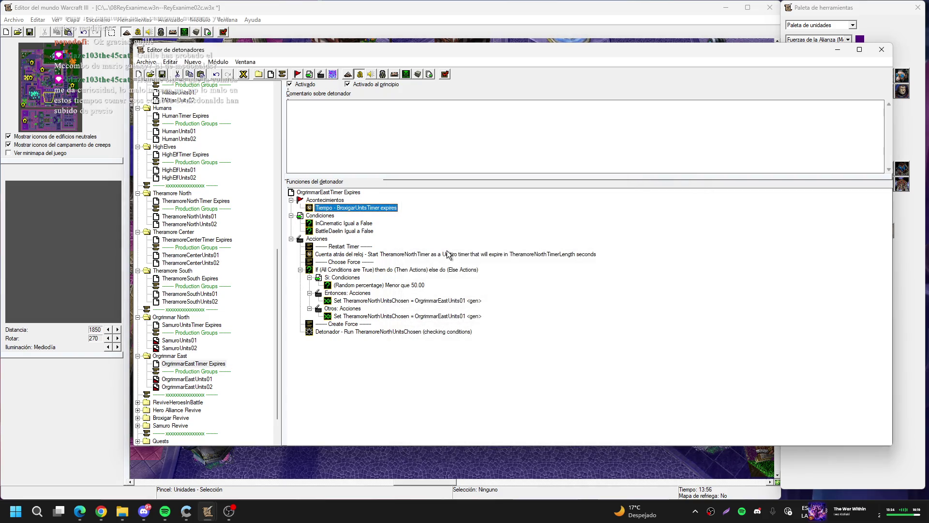
left_click(179, 325)
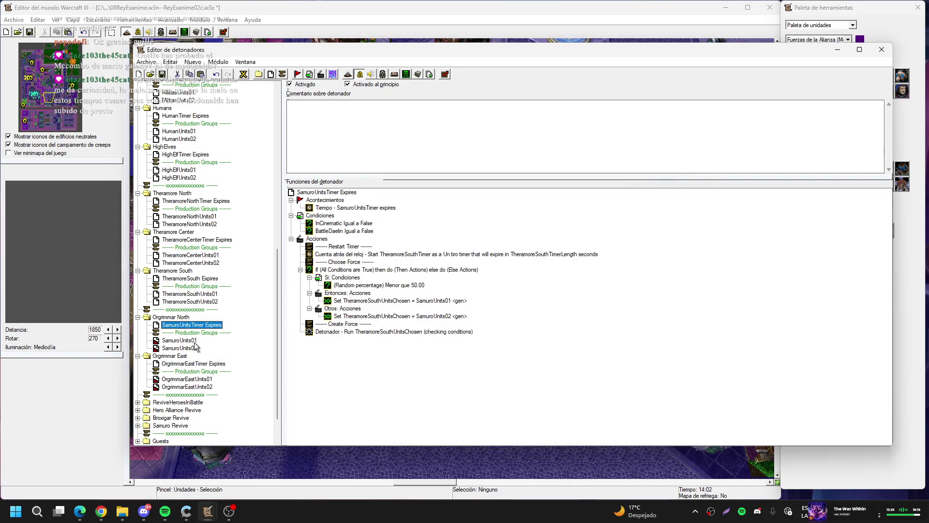
double_click(498, 255)
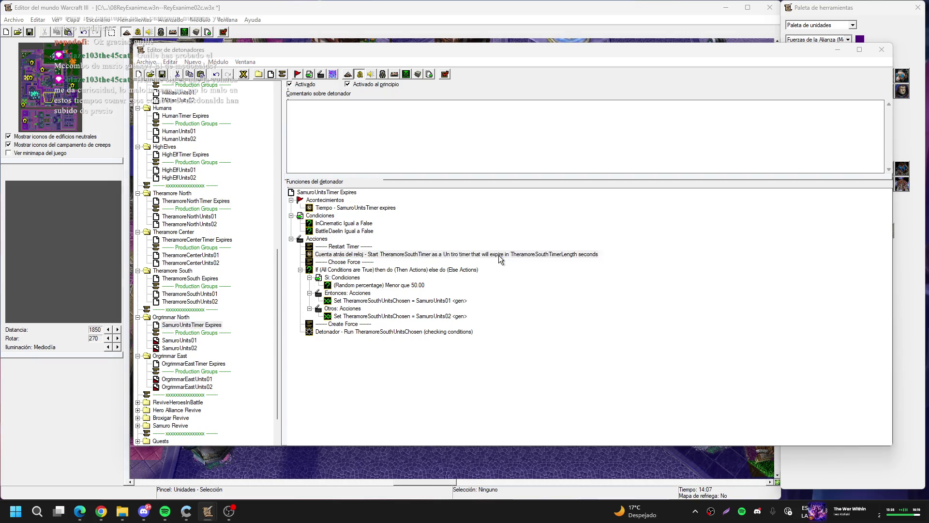
left_click(448, 247)
key("s")
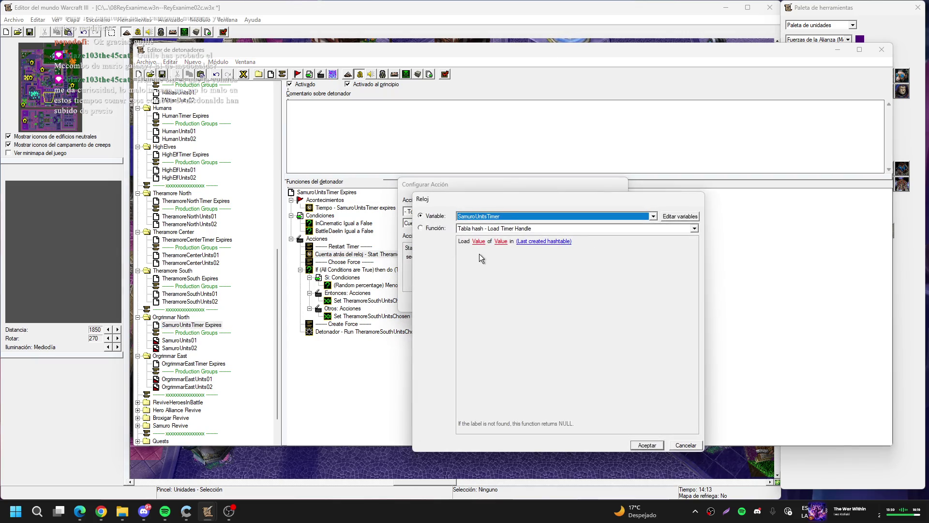
key("Return")
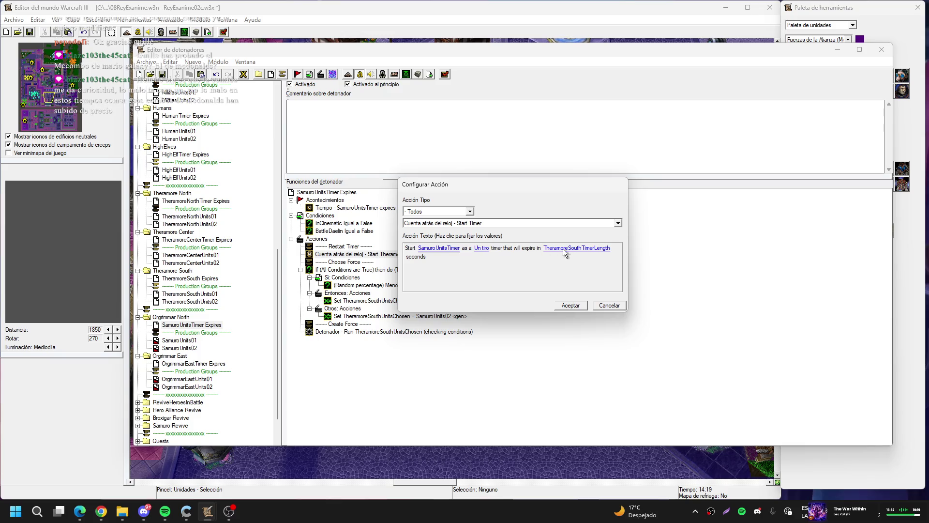
left_click(562, 249)
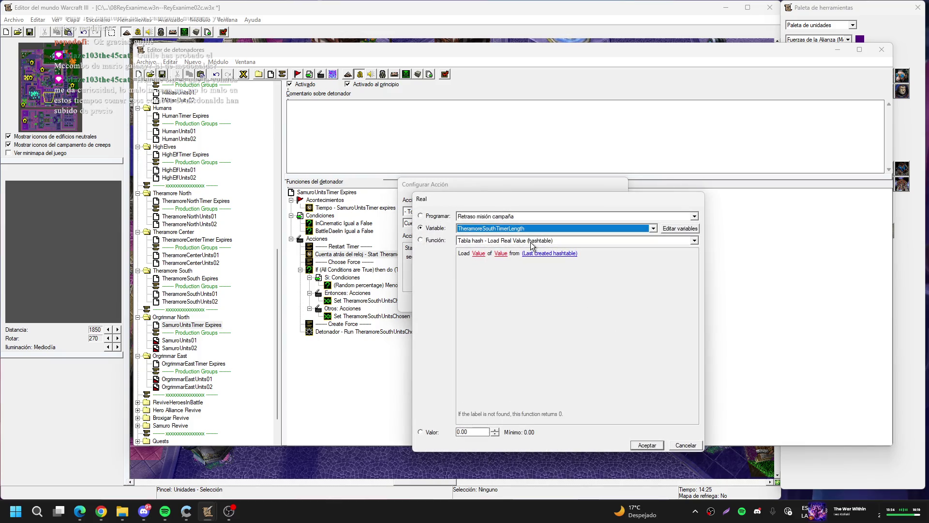
key("Return")
key("Return")
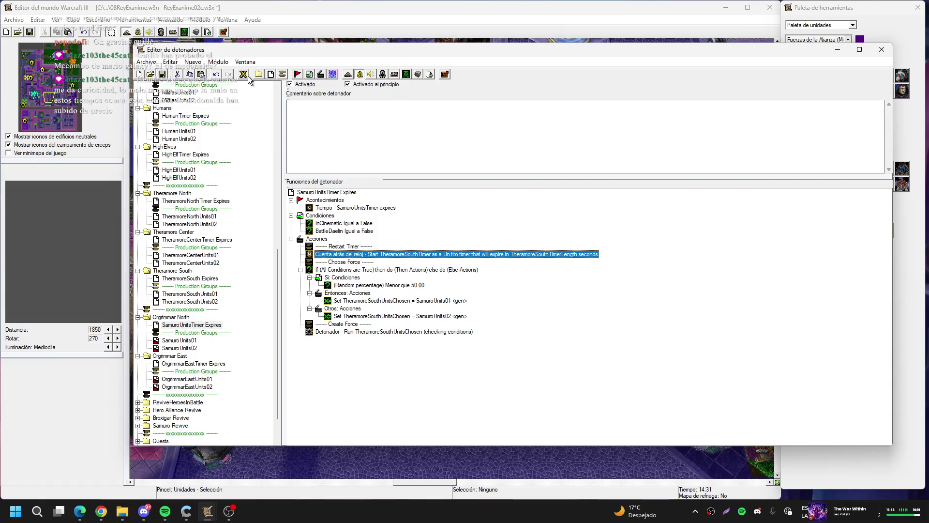
- Rename OrcFrostwolfTimerLength to SamuroUnitsTimerLength
left_click(246, 75)
scroll(417, 245, "down", 12)
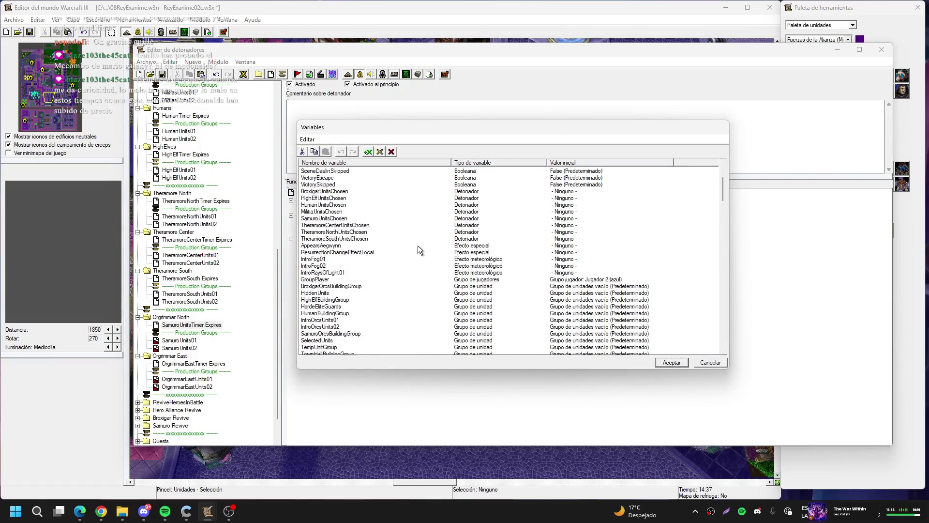
scroll(419, 246, "down", 15)
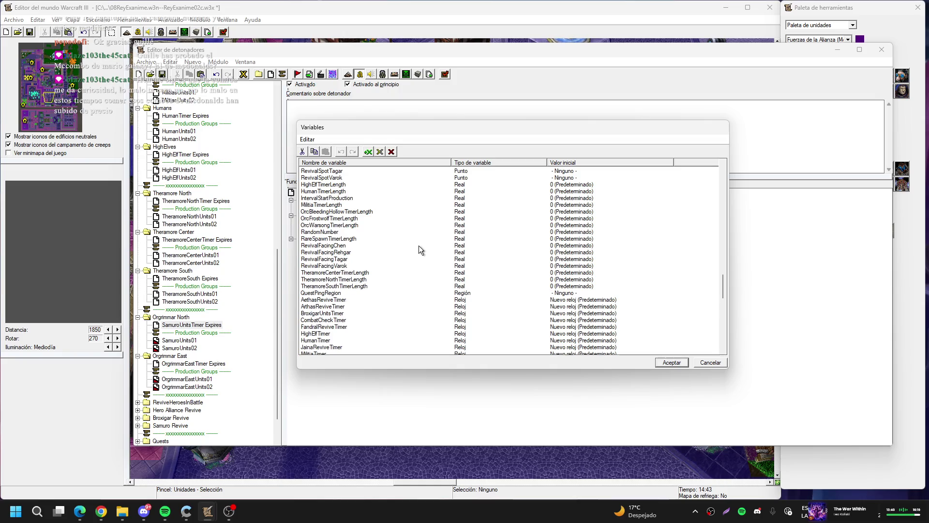
left_click(353, 219)
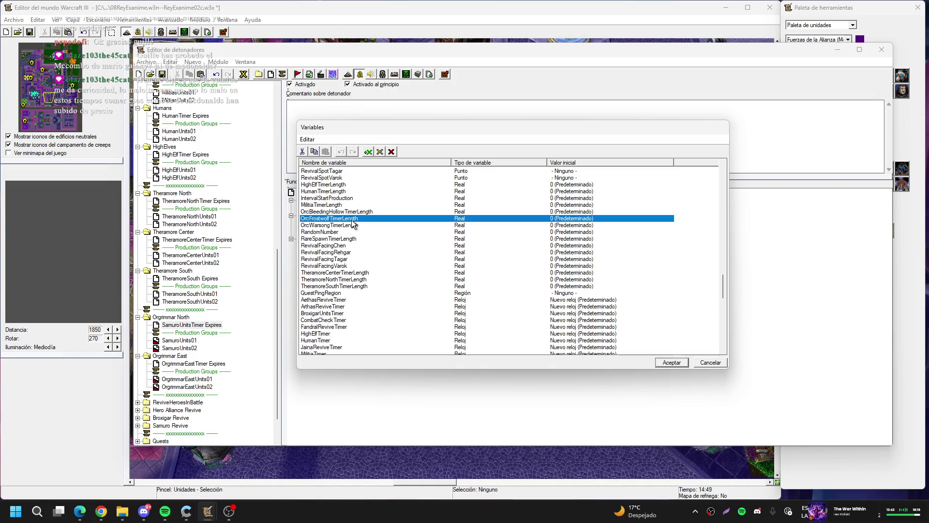
double_click(353, 218)
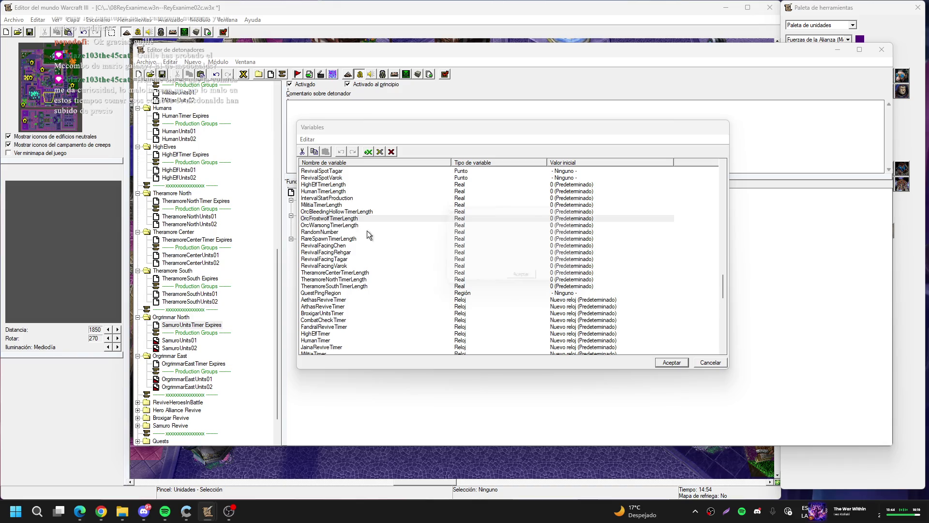
left_click_drag(530, 222, 470, 224)
type("Samuro")
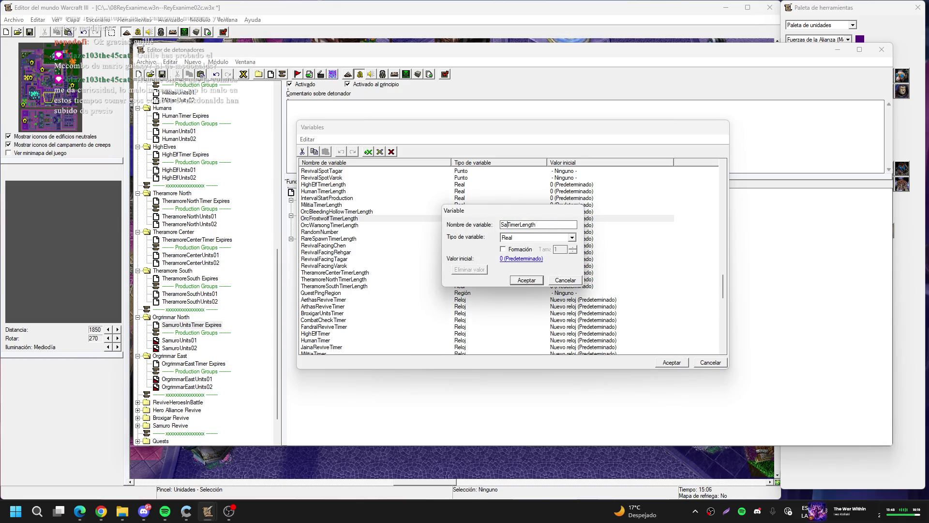
type("Units")
key("Return")
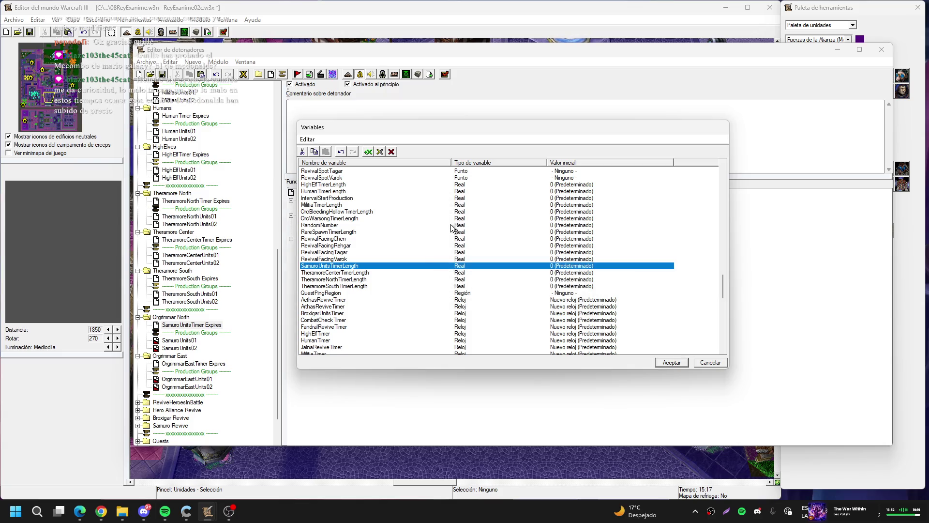
- Rename OrcWarsongTimerLength to BroxigarUnitsTimerLength and accept the Variables dialog
double_click(397, 218)
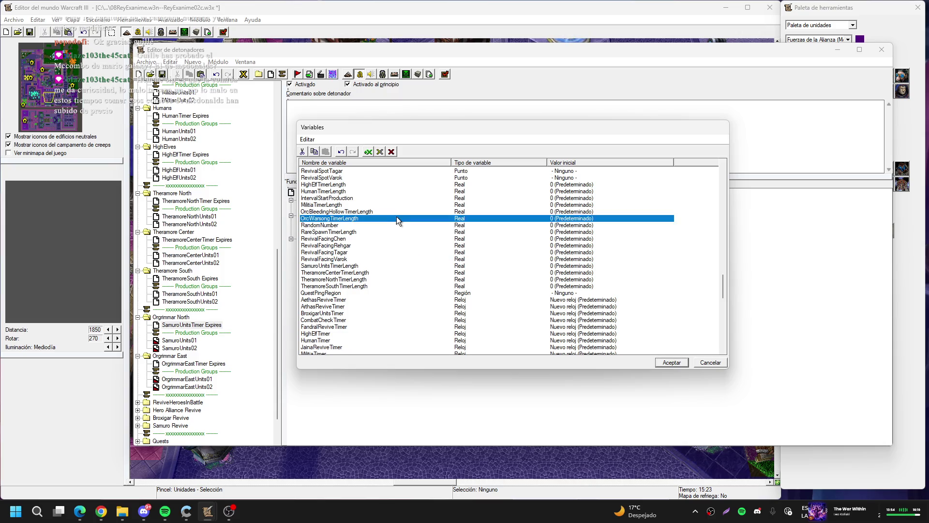
left_click_drag(531, 224, 480, 223)
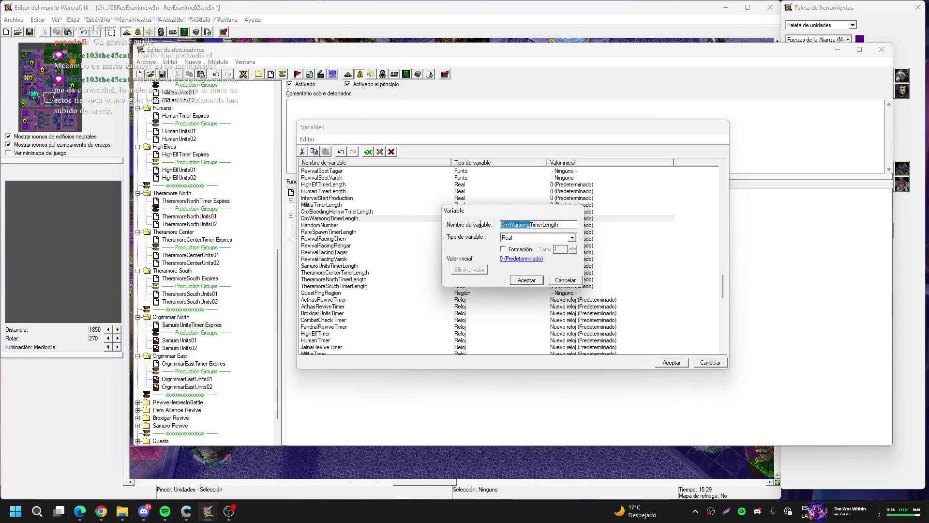
type("BroxigarU")
type("nits")
key("Return")
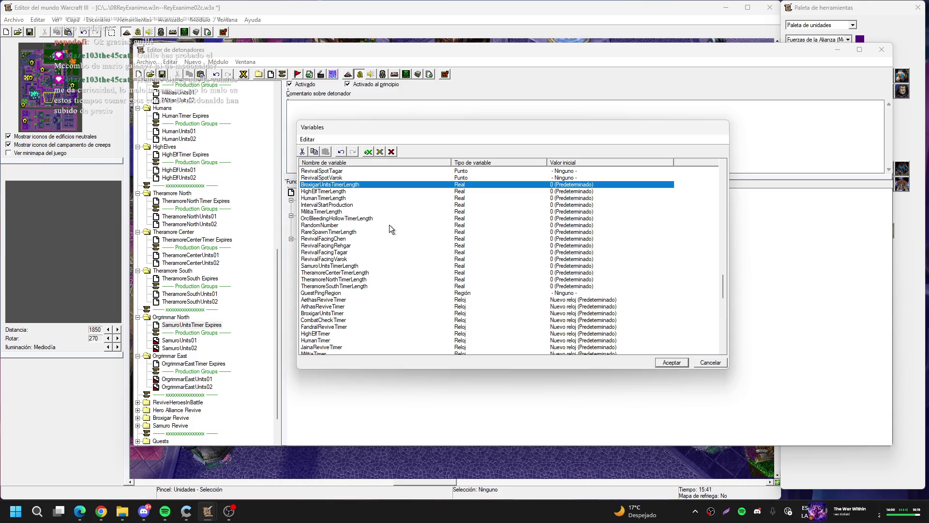
left_click(672, 362)
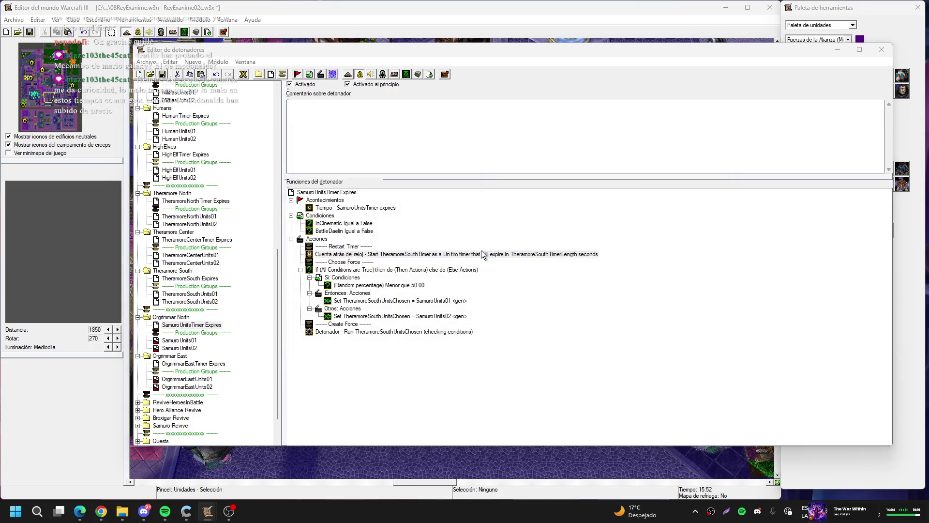
- Make the timer action restart SamuroUnitsTimer for SamuroUnitsTimerLength seconds
double_click(483, 255)
left_click(460, 246)
key("s")
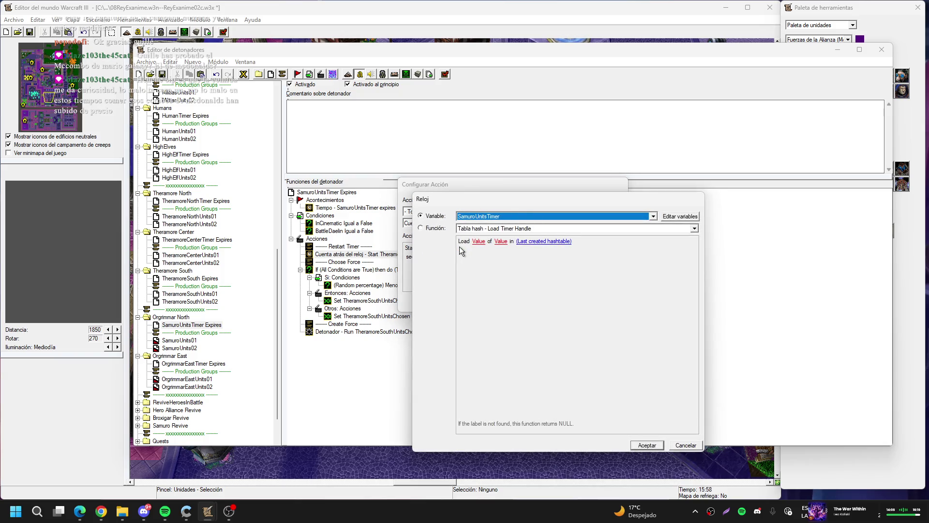
key("Return")
left_click(574, 247)
key("s")
key("Return")
key("Return")
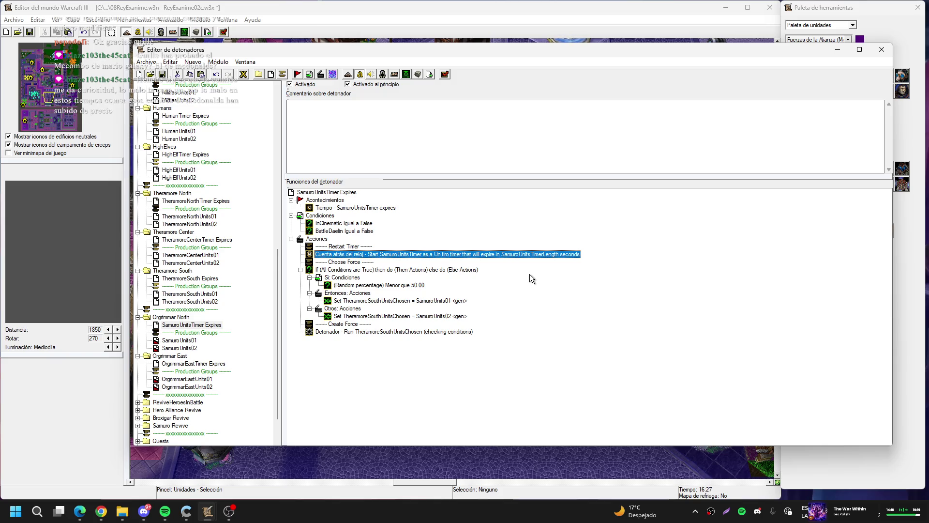
- Point both unit-group assignments (SamuroUnits01 and SamuroUnits02) at the SamuroUnitsChosen variable
double_click(395, 300)
left_click(466, 249)
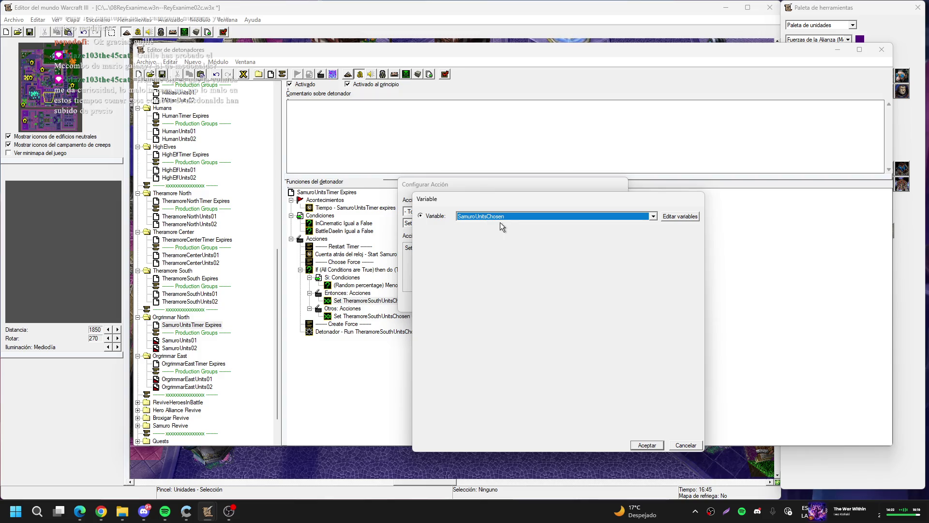
key("Return")
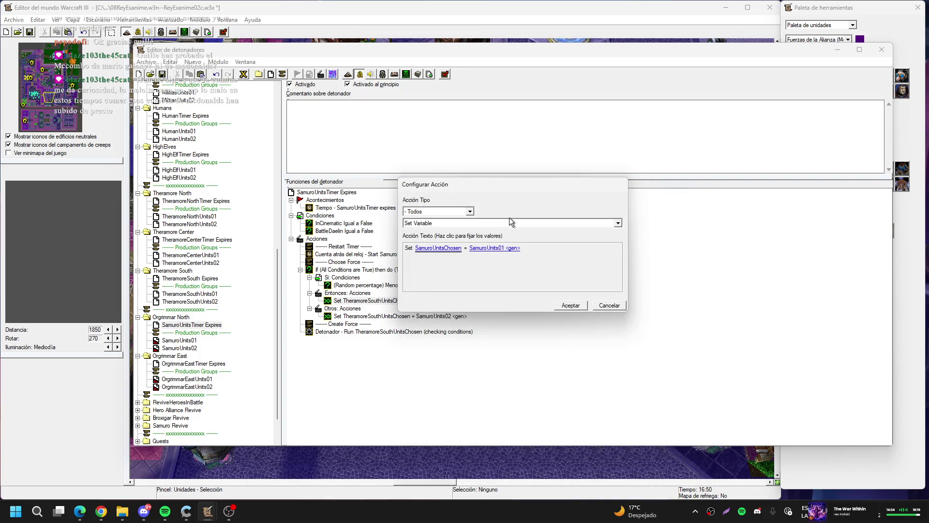
left_click(568, 305)
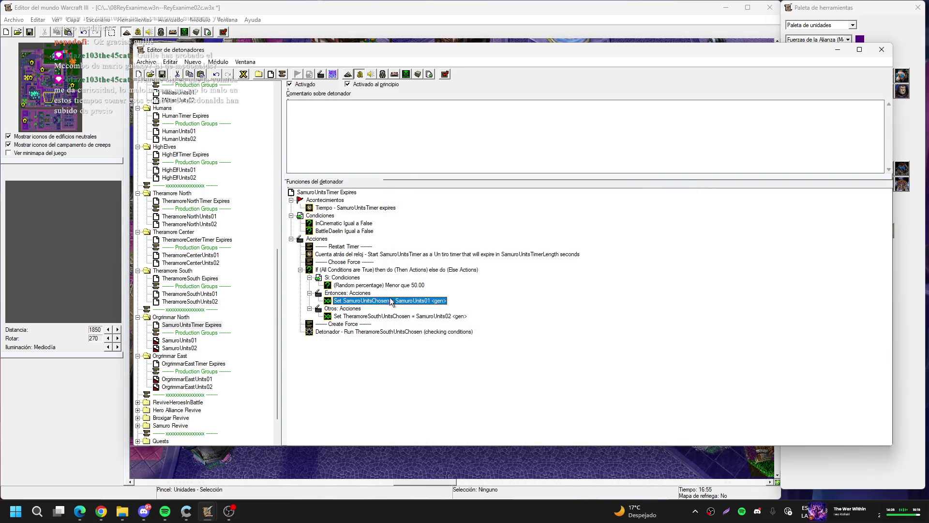
double_click(424, 317)
left_click(466, 248)
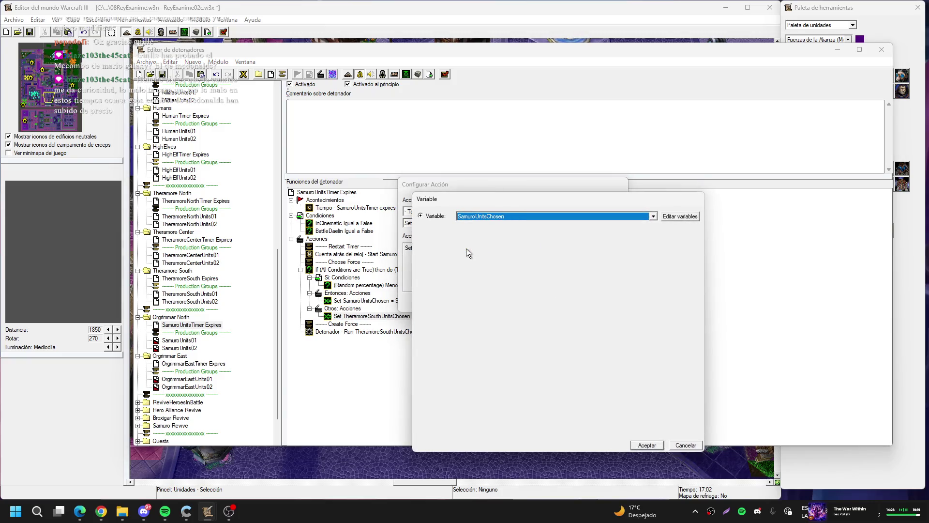
key("Return")
key("Return")
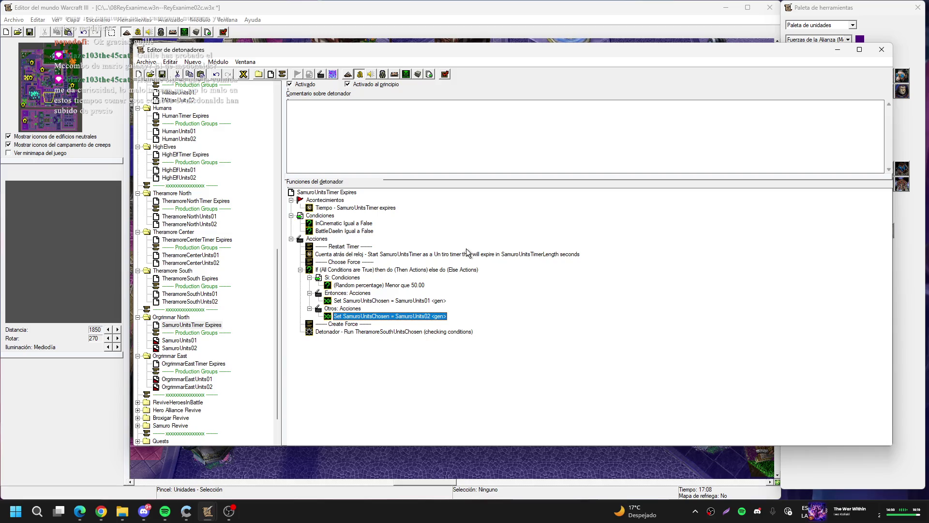
- Inspect the run-trigger action's variable choices, leaving it unchanged
double_click(411, 331)
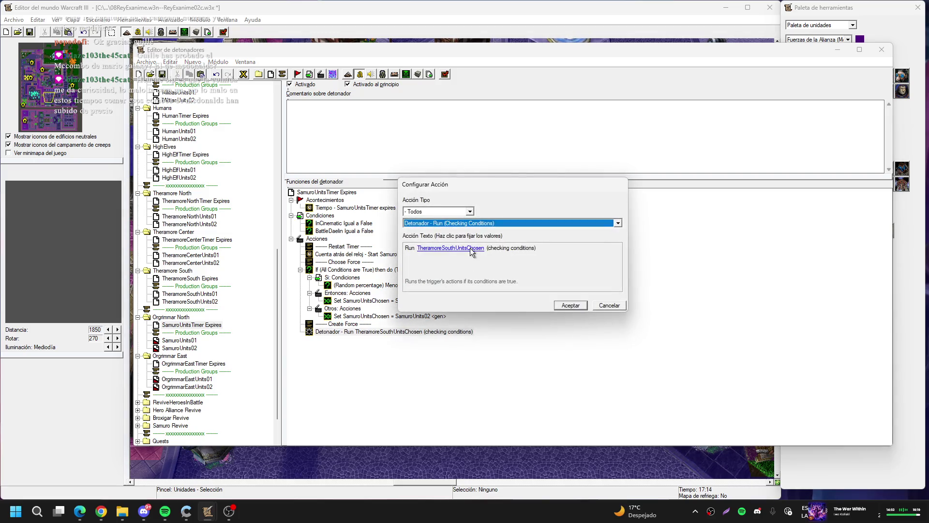
left_click(469, 247)
scroll(505, 217, "down", 1)
scroll(508, 218, "down", 4)
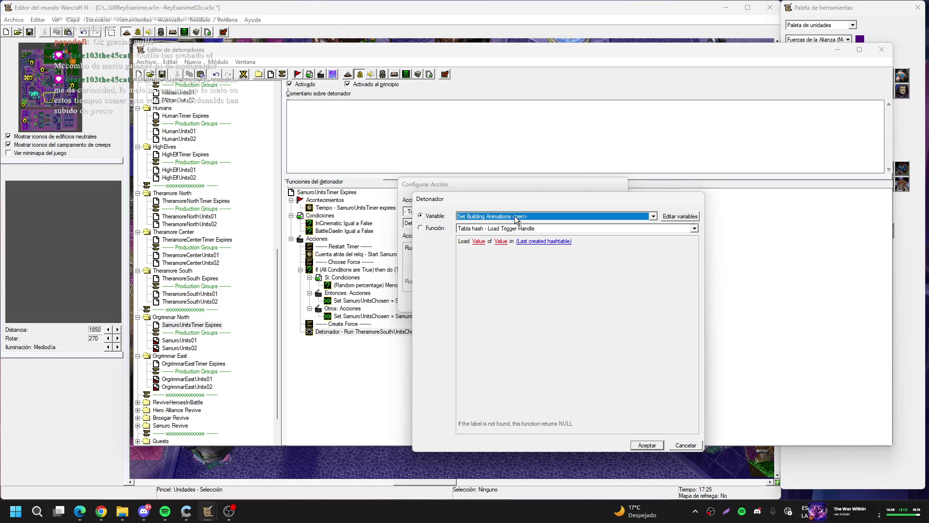
key("Escape")
key("Escape")
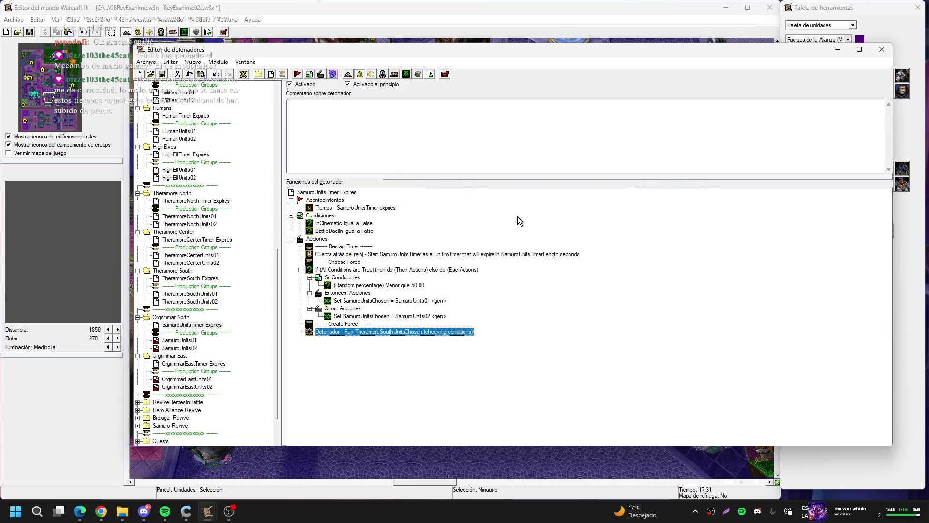
- Look through the trigger Variables list to find SamuroUnitsChosen
left_click(244, 74)
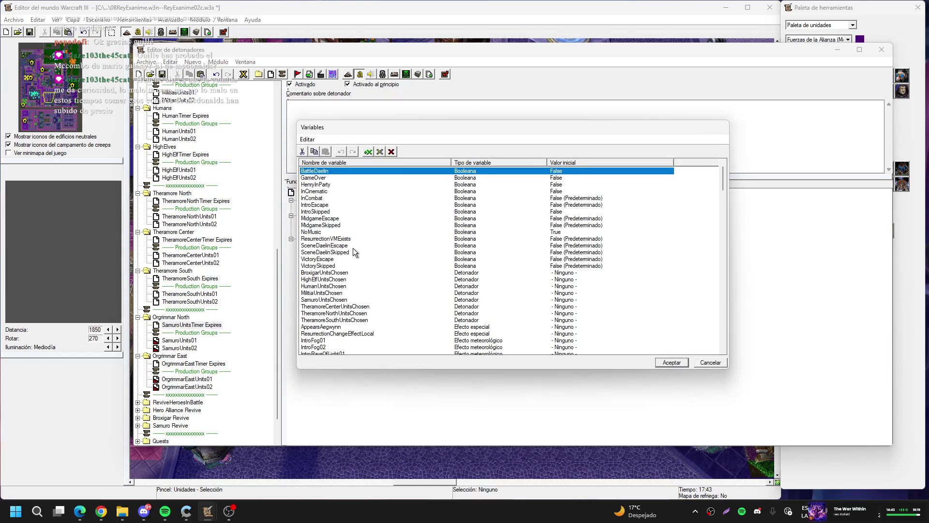
scroll(352, 248, "down", 2)
left_click(351, 246)
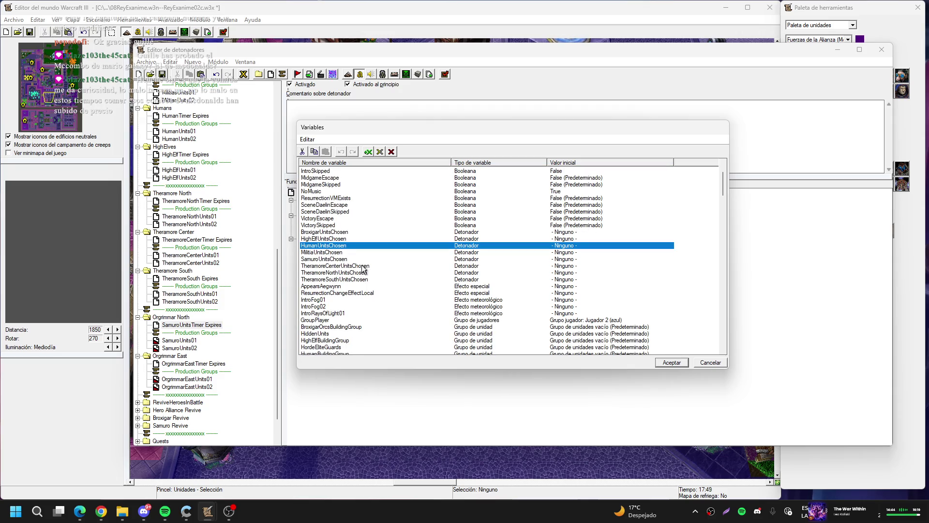
left_click(363, 267)
left_click(354, 260)
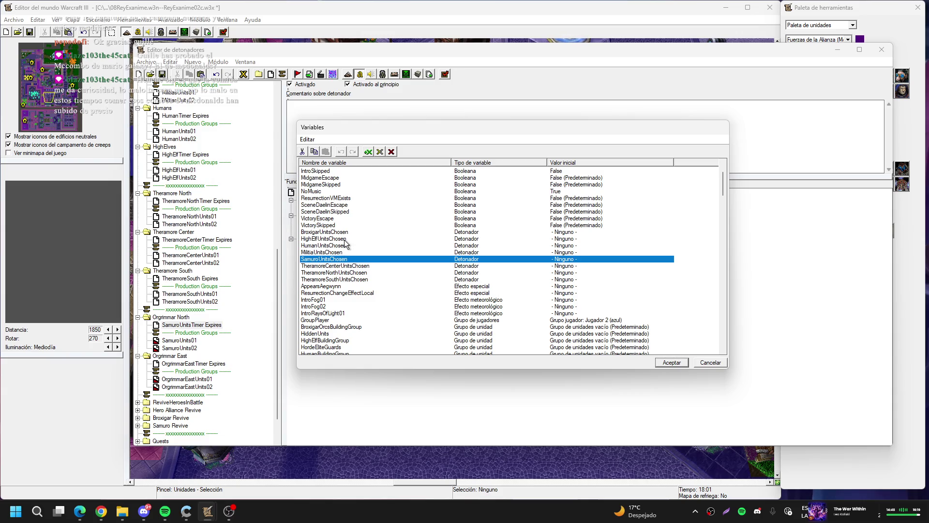
left_click(671, 362)
- Make the Run action execute the trigger stored in SamuroUnitsChosen
double_click(399, 331)
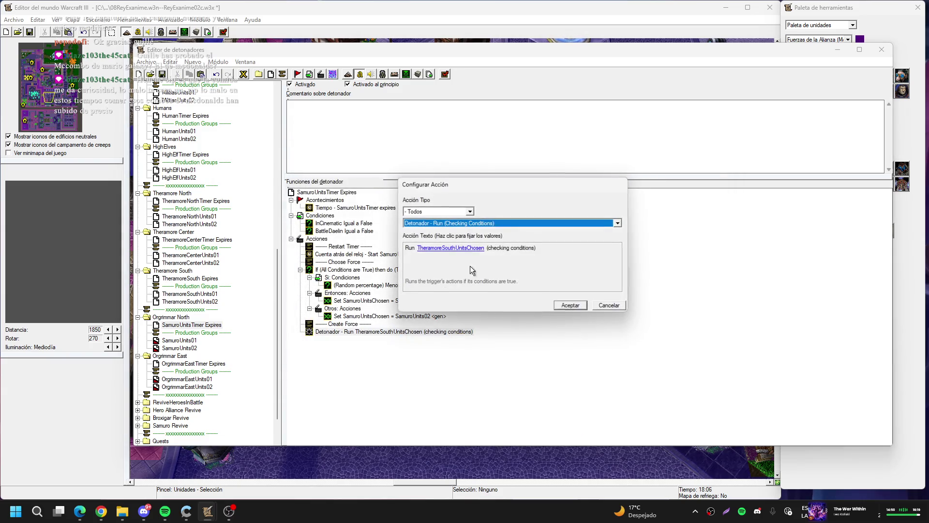
left_click(468, 252)
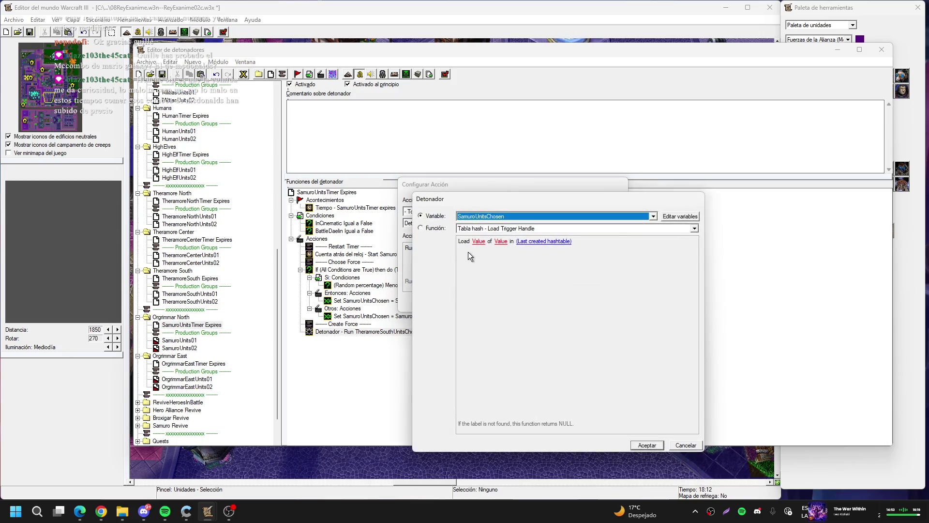
key("Return")
key("Return")
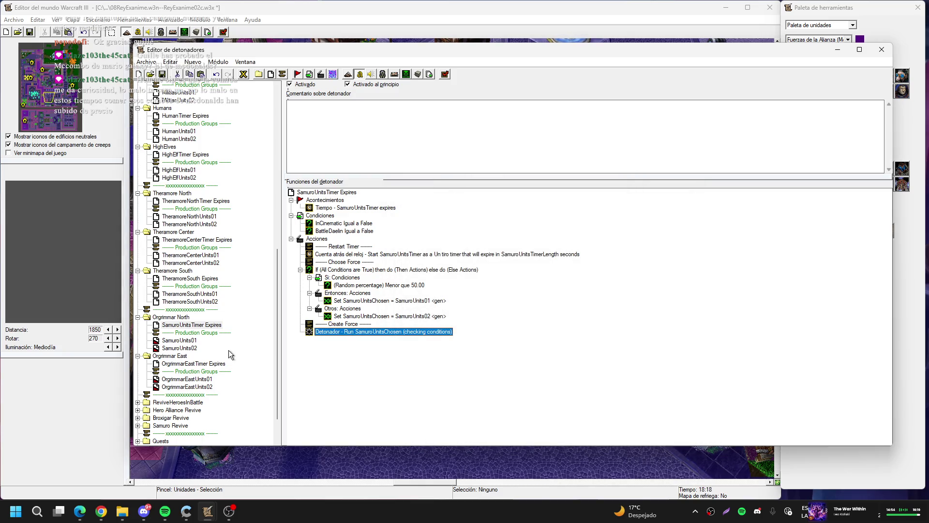
left_click(181, 341)
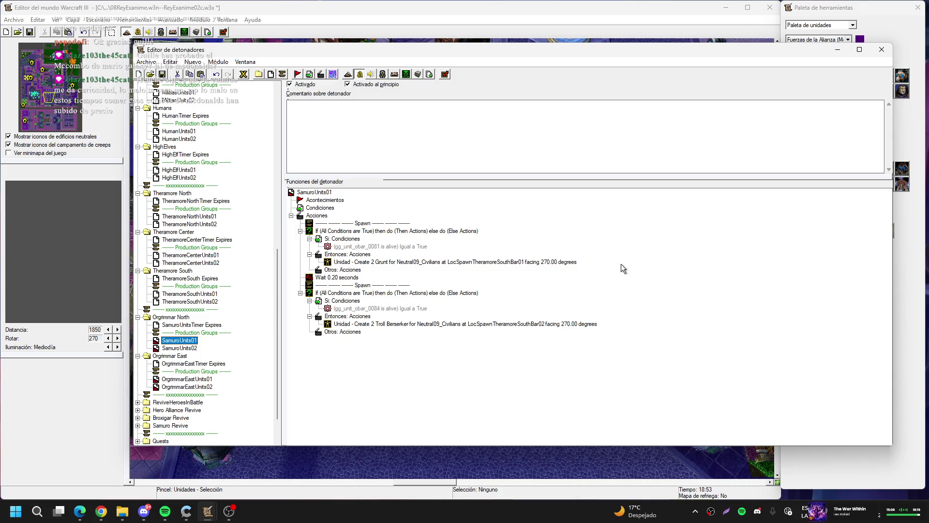
- Select SamuroUnits01's top entry to show its Grunt and Troll Berserker spawn actions
key("Tab")
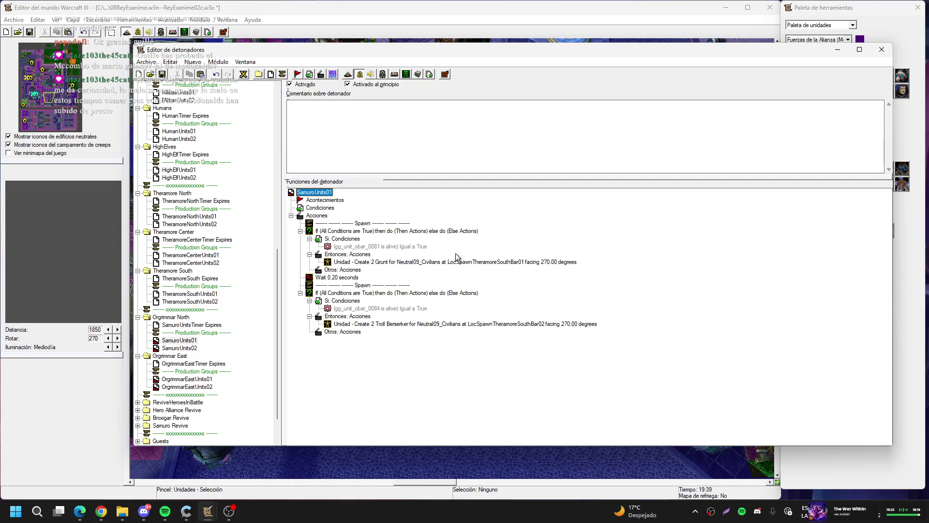
- Point the first spawn condition's alive check at the Orc barracks Cuartel (Orco) 0126, picked on the map
double_click(385, 248)
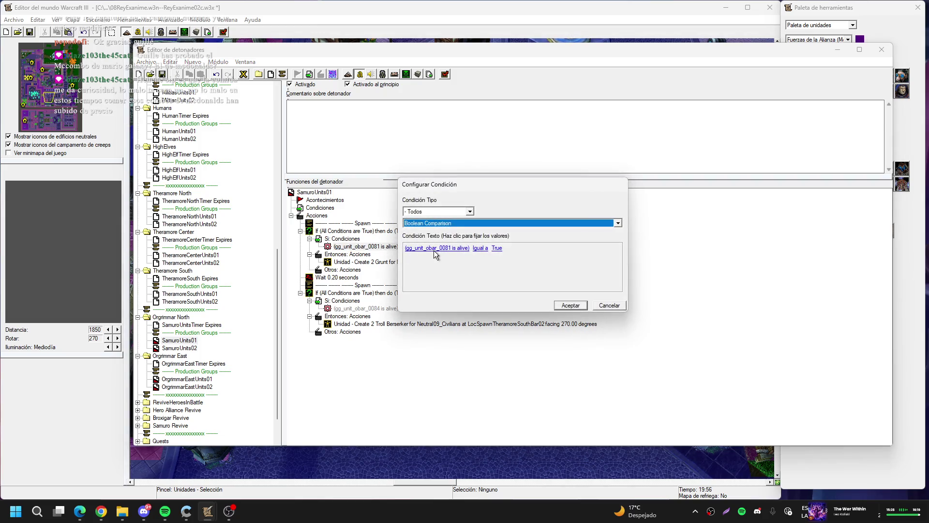
left_click(432, 250)
left_click(492, 254)
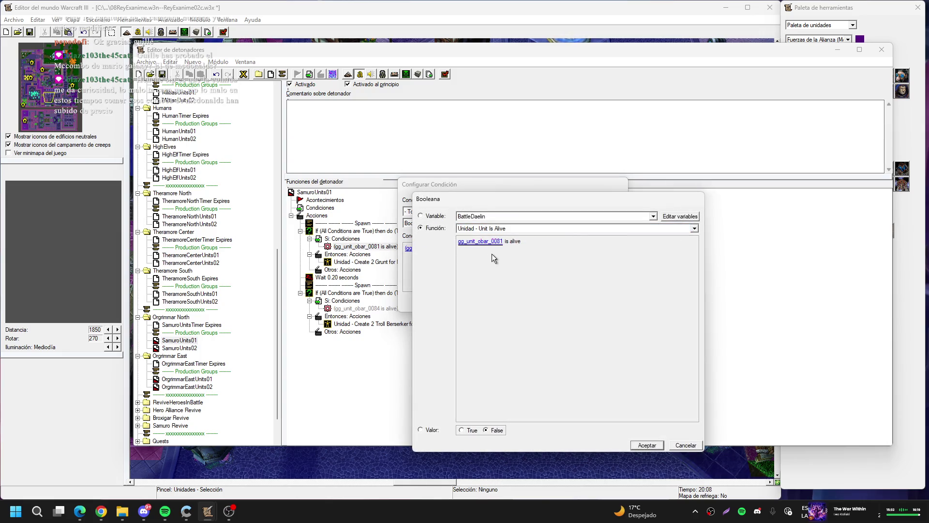
left_click(502, 241)
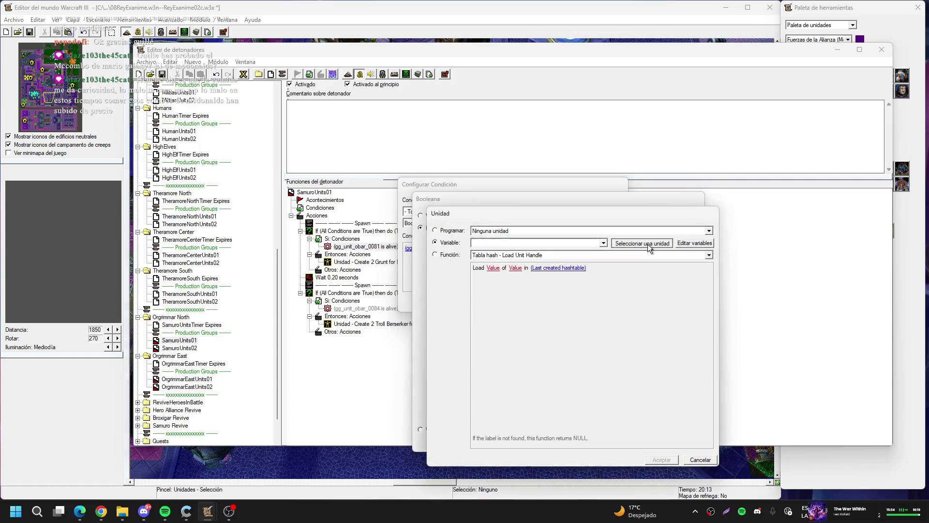
left_click(648, 244)
left_click(68, 58)
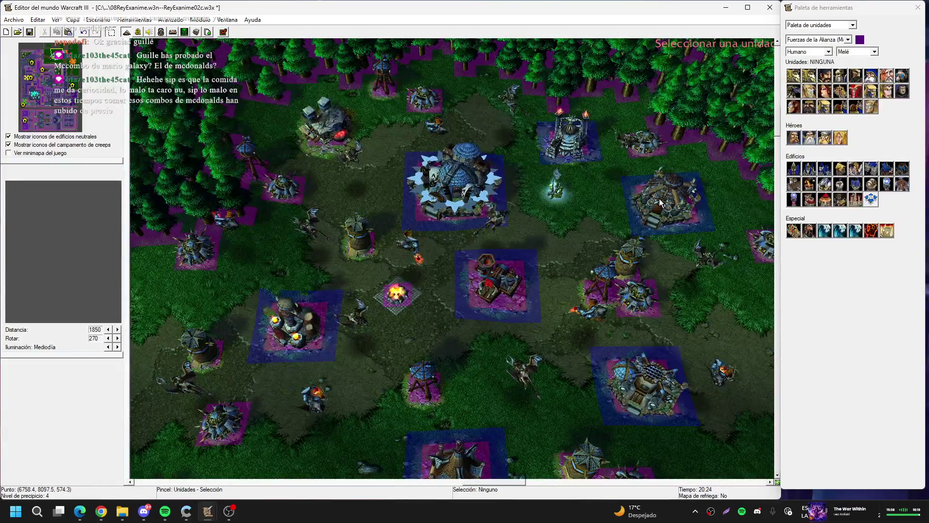
left_click(660, 199)
key("Return")
key("Return")
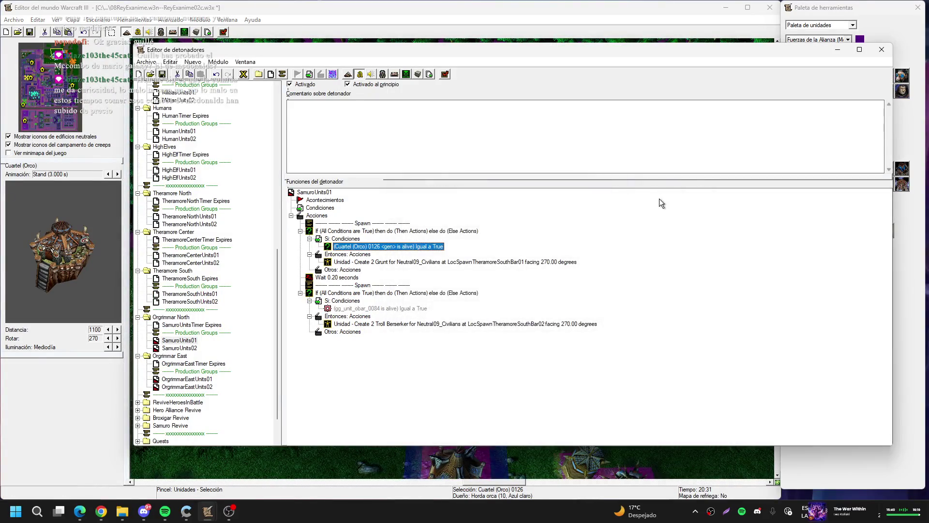
- Make CPU10_Orcs the owner of the 2 Grunts in the first spawn action
double_click(435, 262)
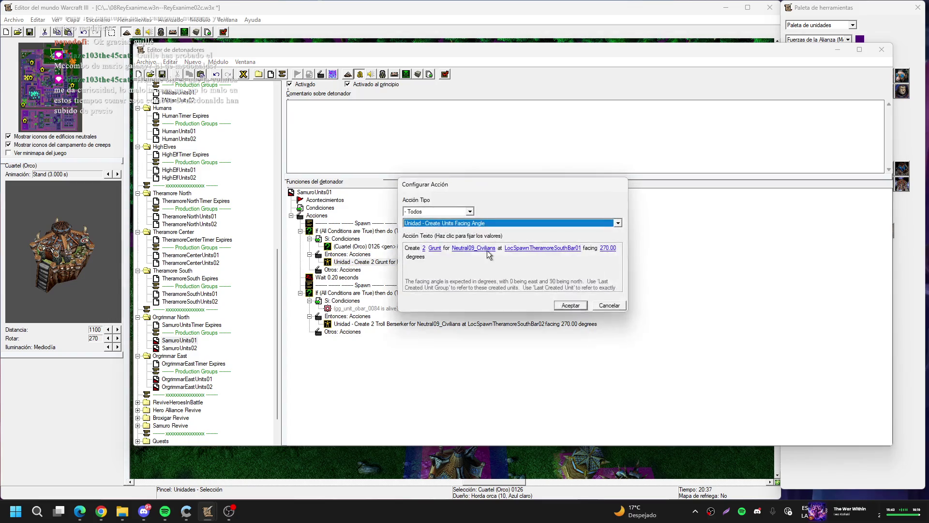
left_click(486, 249)
key("Up")
key("Up")
key("Up")
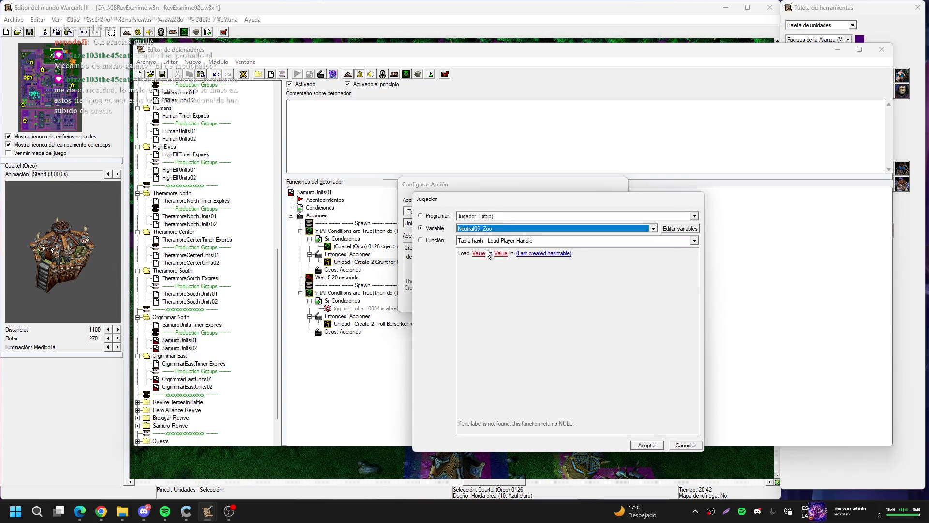
key("Up")
key("Return")
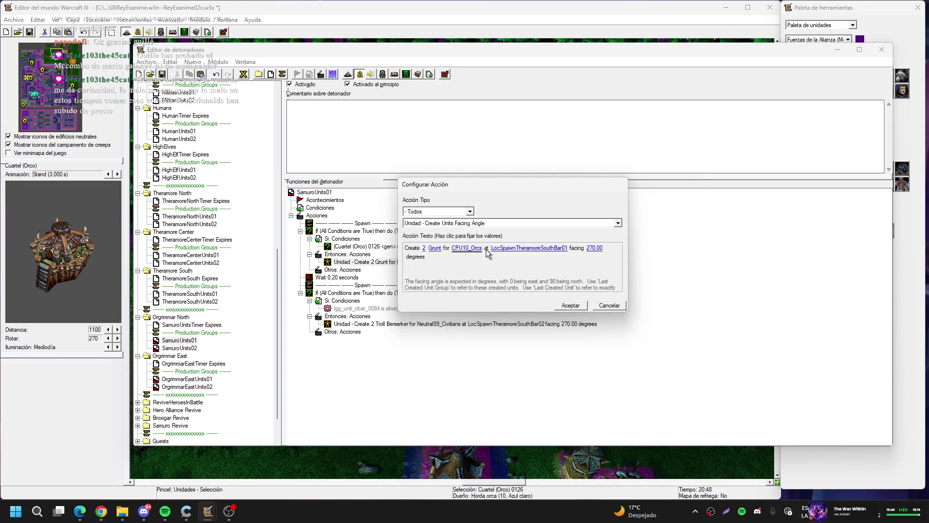
- Keep LocSpawnTheramoreSouthBar01 as the Grunts' spawn point and return to the map view
left_click(503, 248)
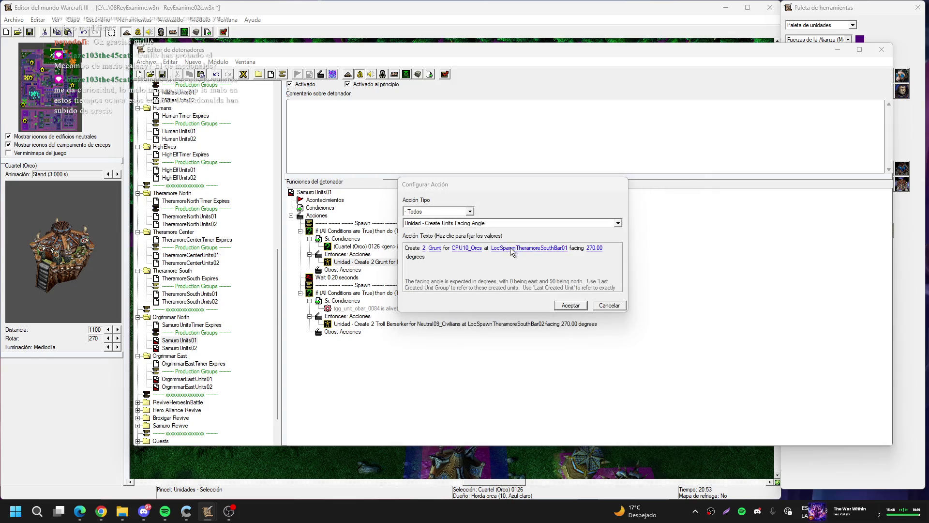
left_click(532, 213)
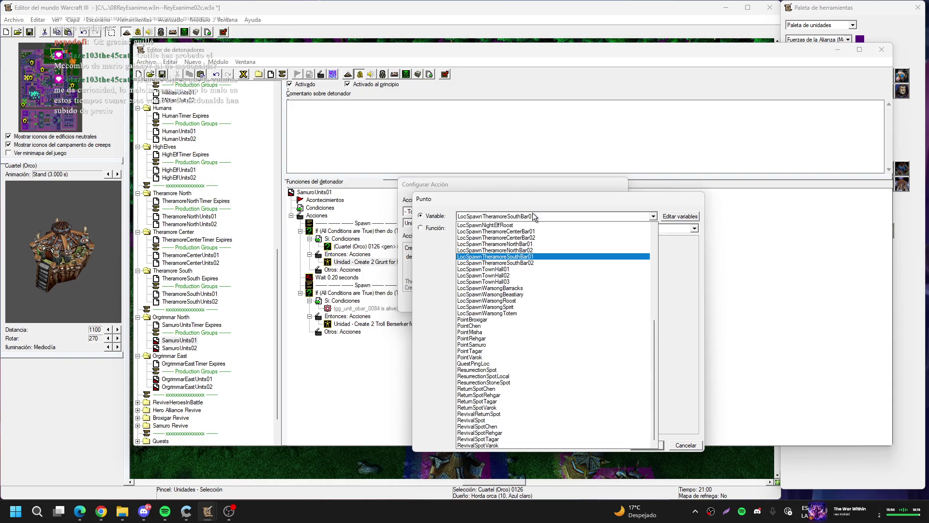
key("Down")
key("Return")
left_click(580, 214)
scroll(580, 214, "up", 4)
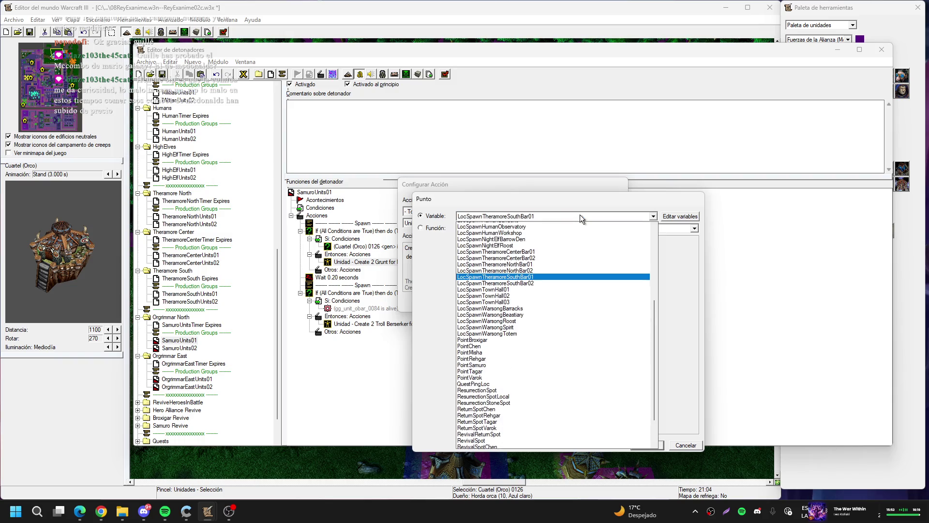
scroll(579, 214, "up", 4)
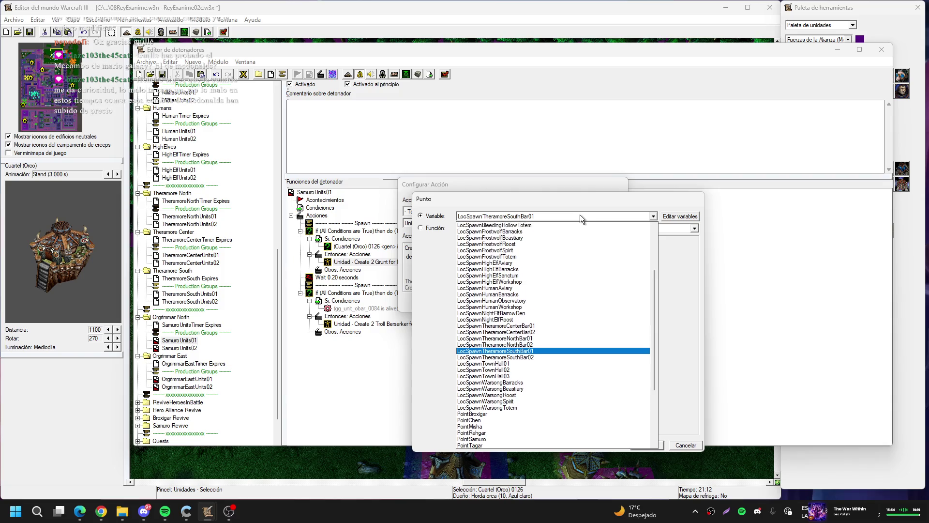
scroll(580, 213, "up", 3)
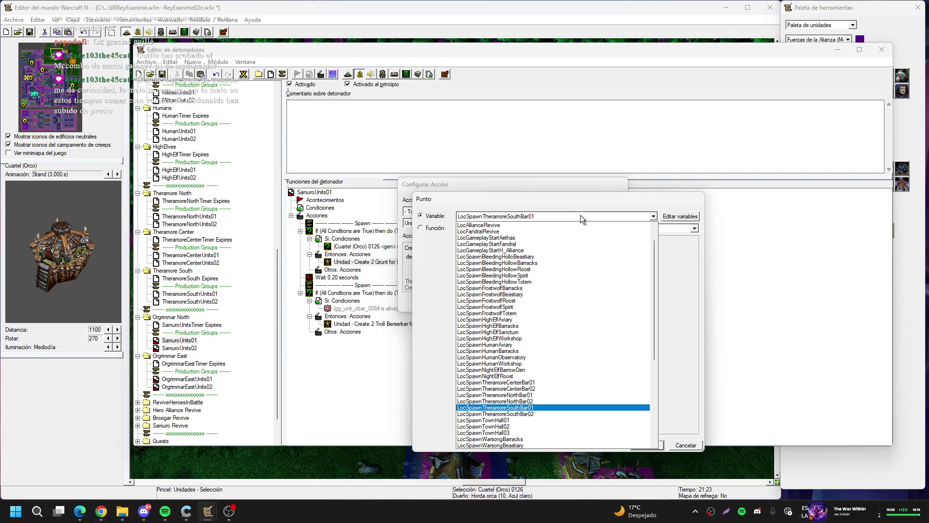
key("Return")
key("Return")
key("Return")
left_click(470, 3)
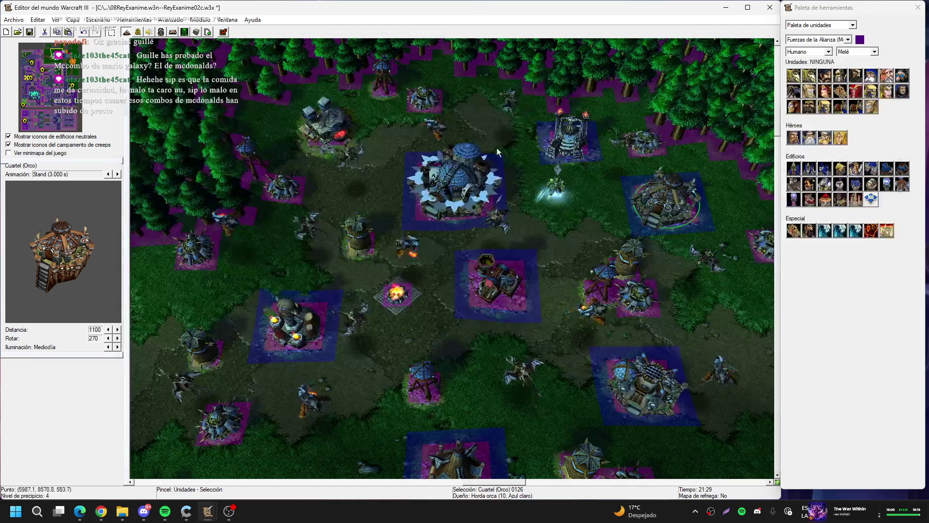
- Select the green SamuroBarracksSpawn region next to the Orc barracks, then reopen the Trigger Editor
key("r")
key("Right")
key("Down")
left_click(531, 193)
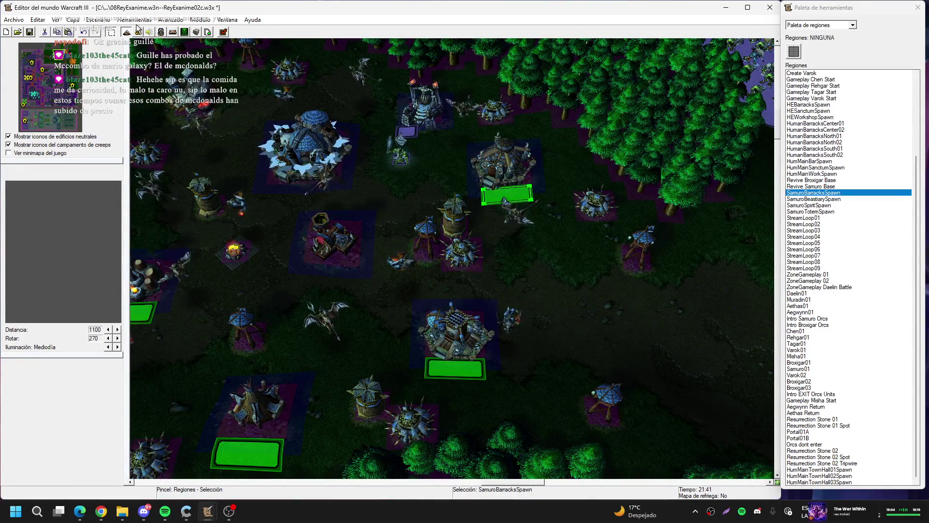
left_click(196, 32)
scroll(201, 146, "up", 15)
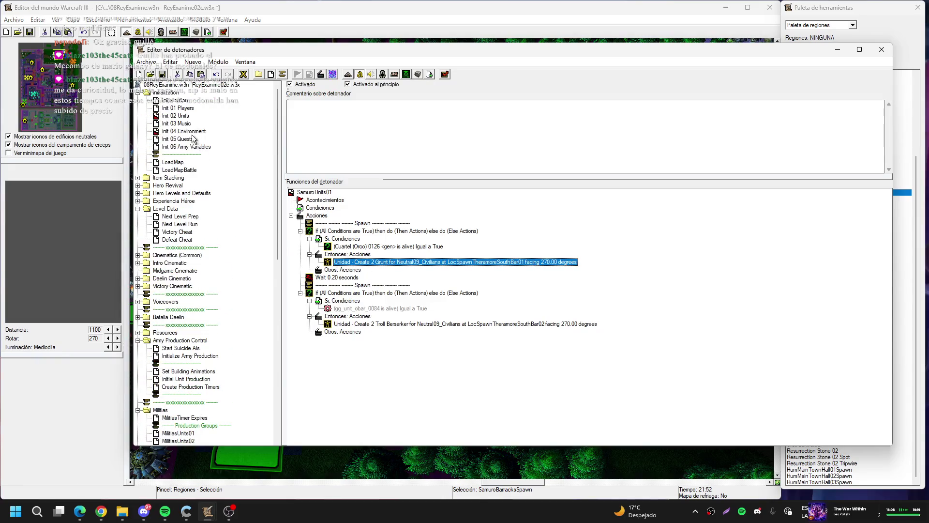
- Delete the Set LocSpawnWarsong rows from Init 04 Environment and open the Variables list with Ctrl+B
left_click(192, 132)
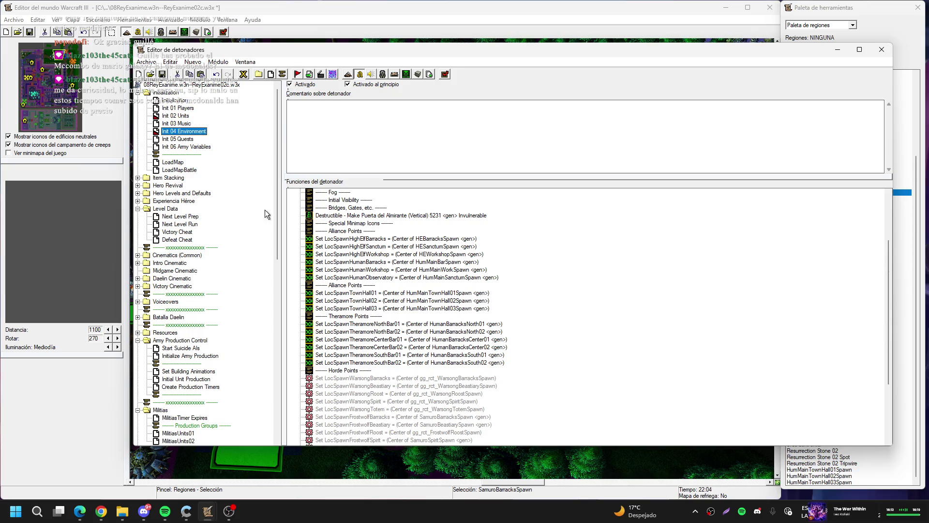
scroll(425, 274, "down", 4)
left_click(481, 287)
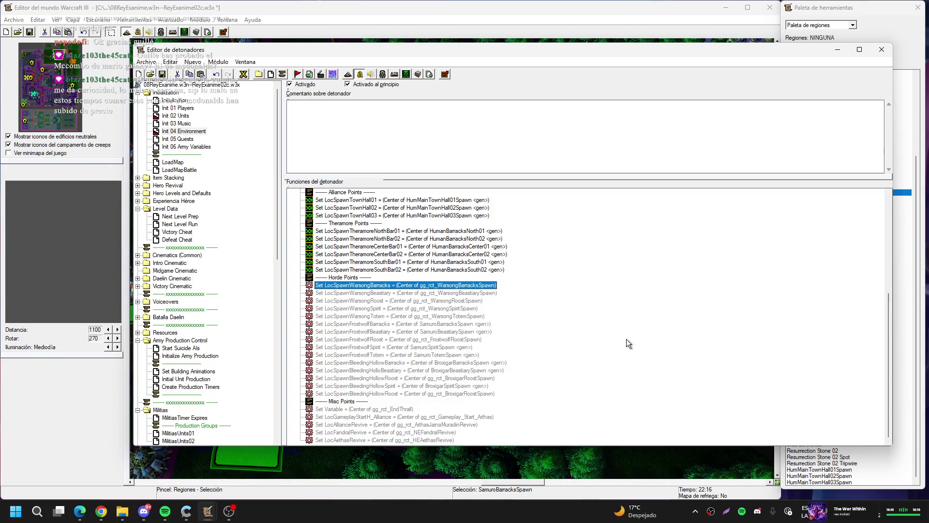
key("Down")
key("Down")
key("Down")
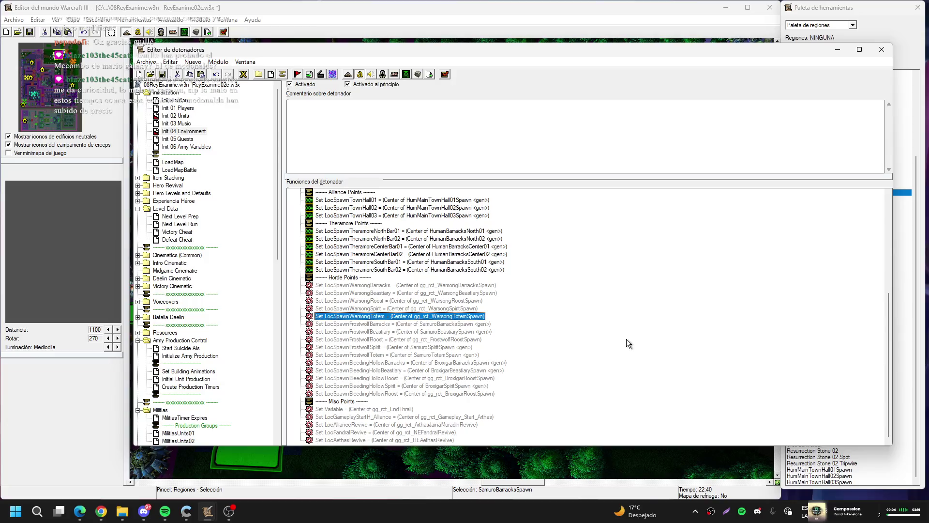
key("Up")
key("Up")
key("Up")
key("Delete")
key("Delete")
key("Delete")
key("Delete")
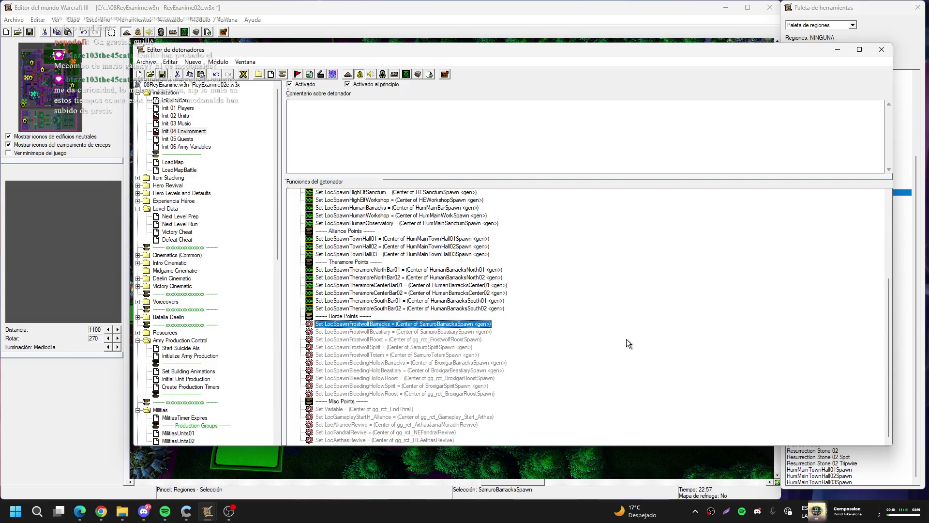
key("ctrl+b")
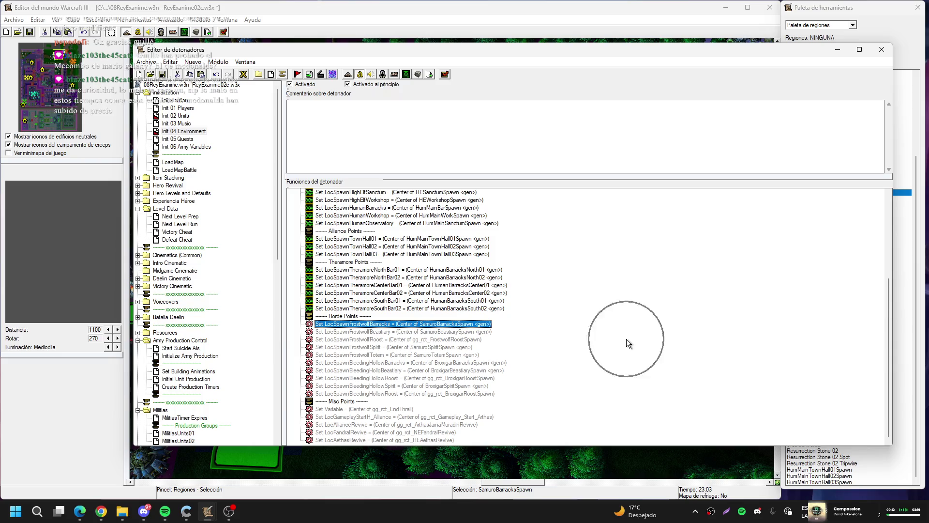
scroll(445, 288, "down", 15)
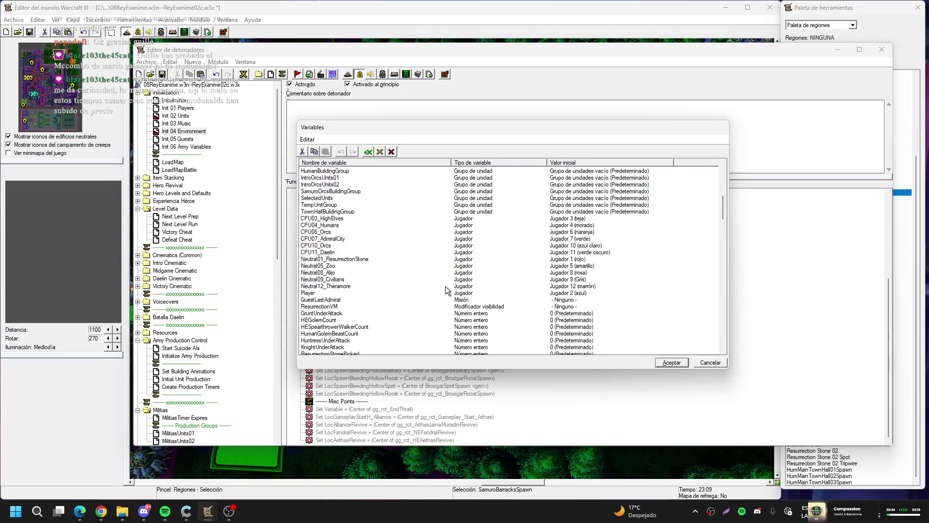
- Rename the point variable LocSpawnFrostwolfBarracks to LocSpawnSamuroBarracks
scroll(445, 286, "down", 8)
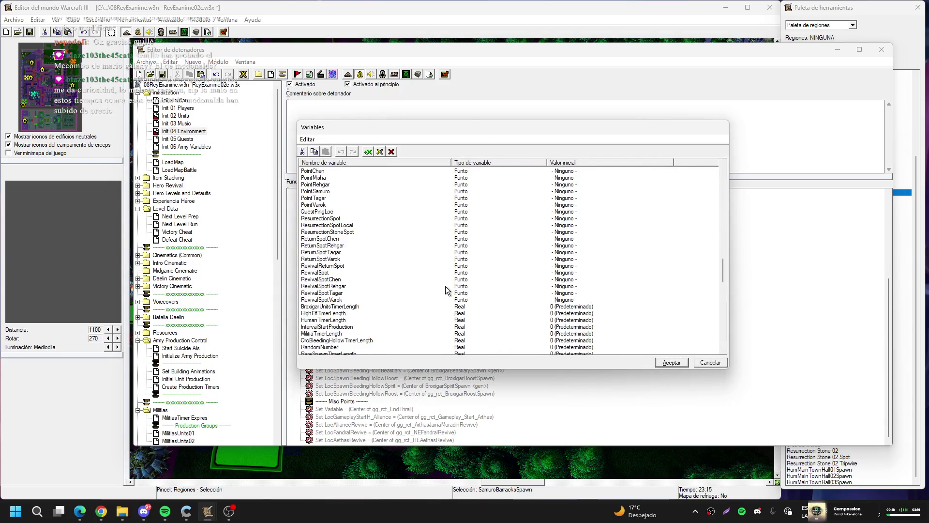
scroll(445, 286, "up", 10)
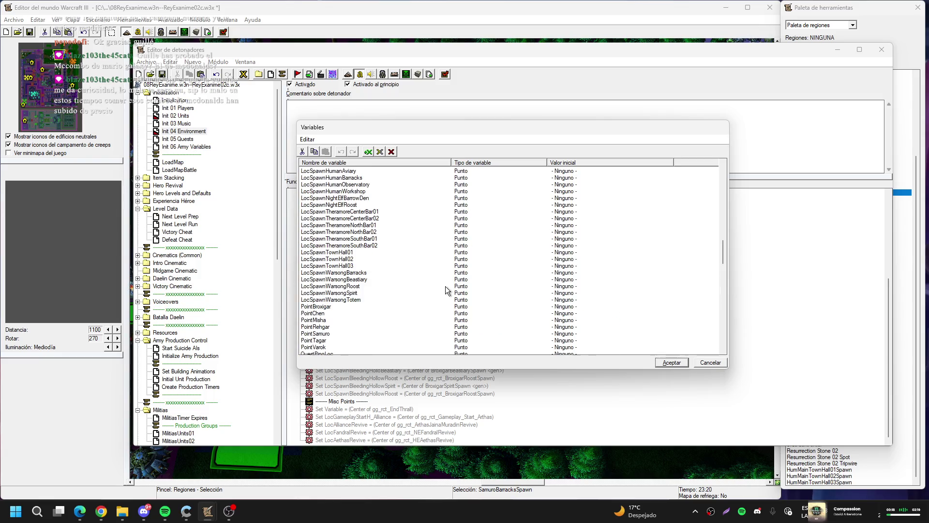
left_click(364, 211)
double_click(366, 216)
key("Escape")
double_click(364, 212)
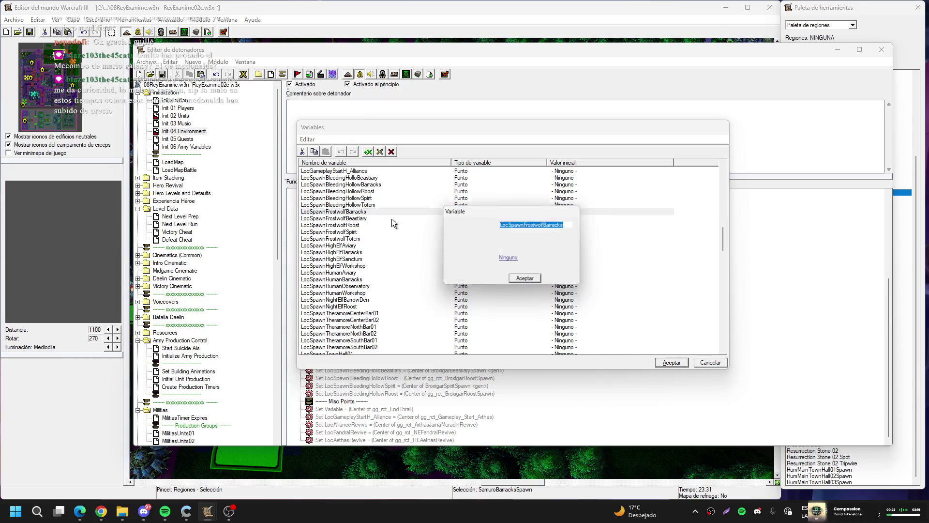
left_click_drag(526, 224, 546, 224)
type("B")
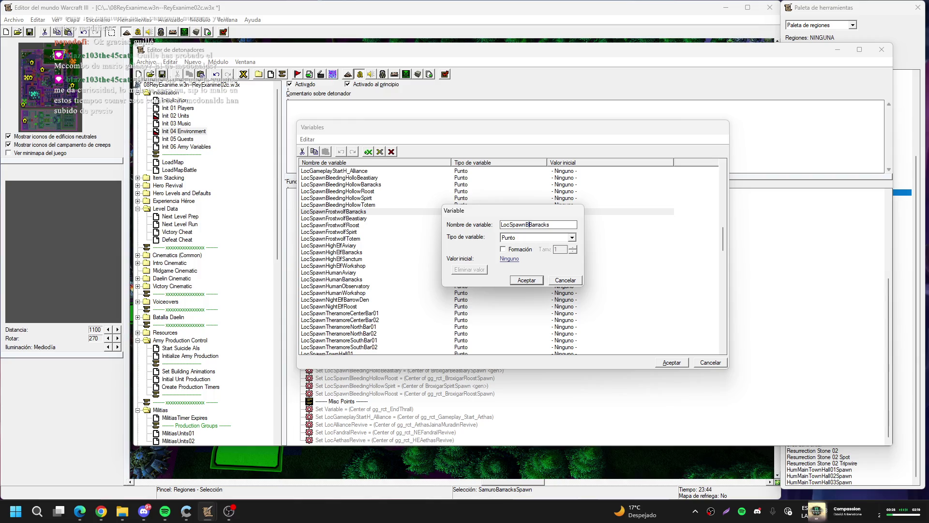
key("BackSpace")
type("Samu")
type("ro")
left_click(541, 280)
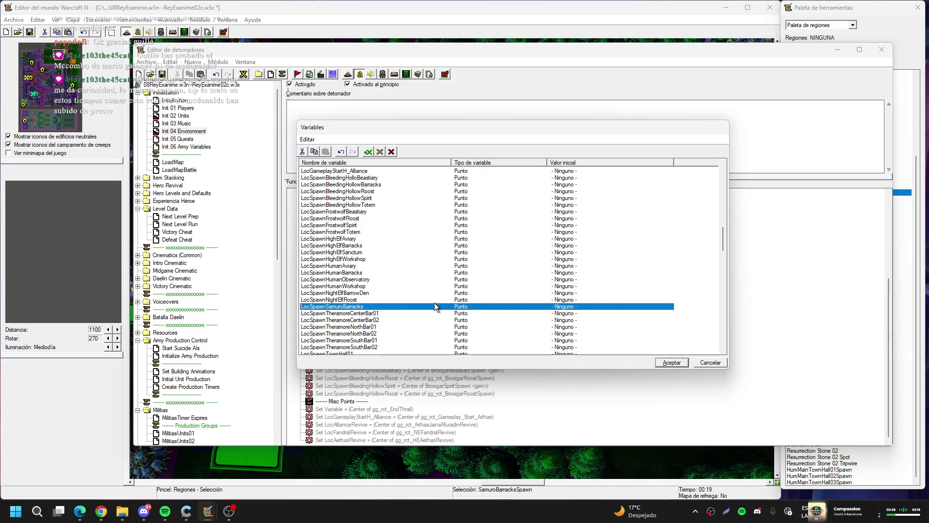
- Open the LocSpawnFrostwolfBeastiary variable for editing
left_click(365, 212)
left_click(366, 218)
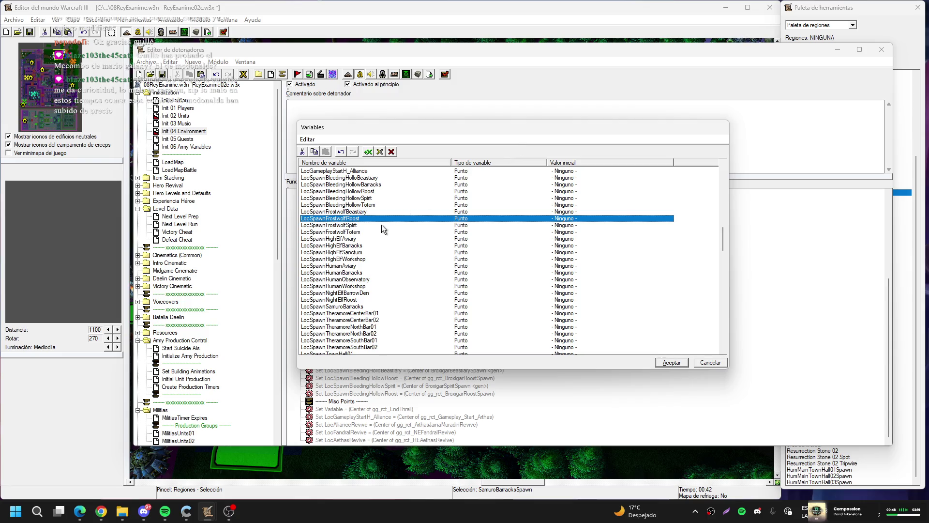
double_click(363, 211)
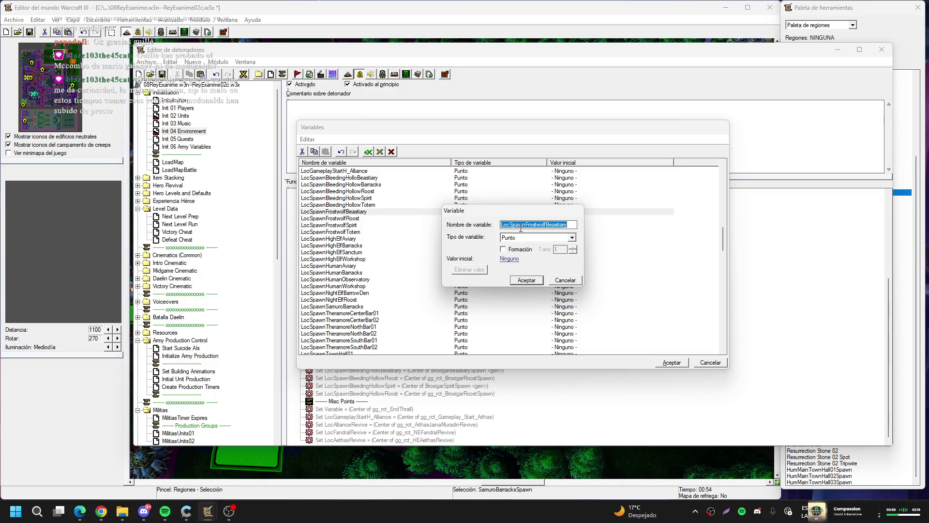
- Delete LocSpawnFrostwolfRoost and rename LocSpawnFrostwolfBeastiary to LocSpawnSamuroBeastiary
key("Escape")
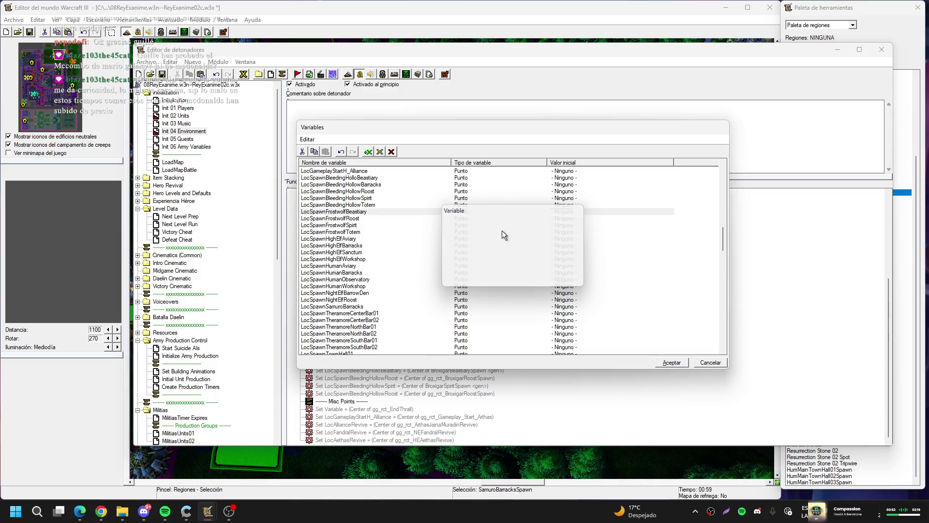
left_click(410, 219)
key("Delete")
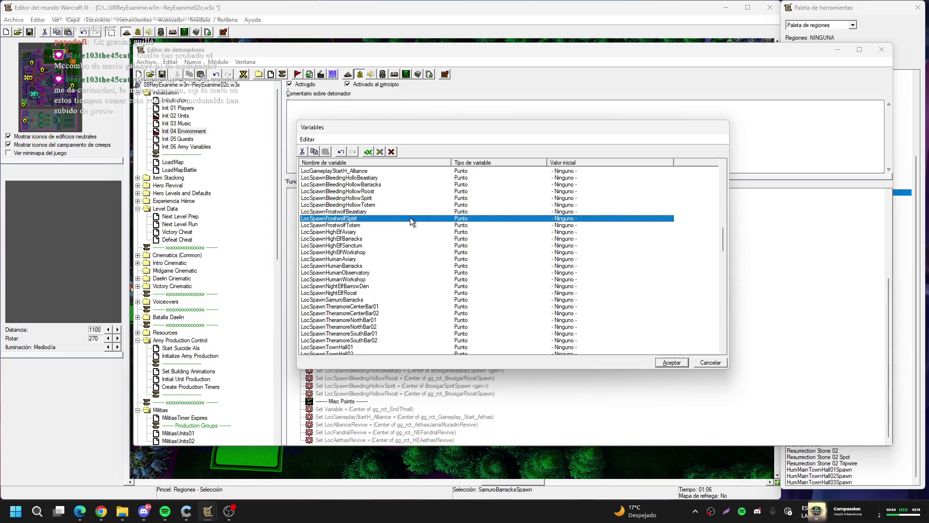
key("Up")
key("Return")
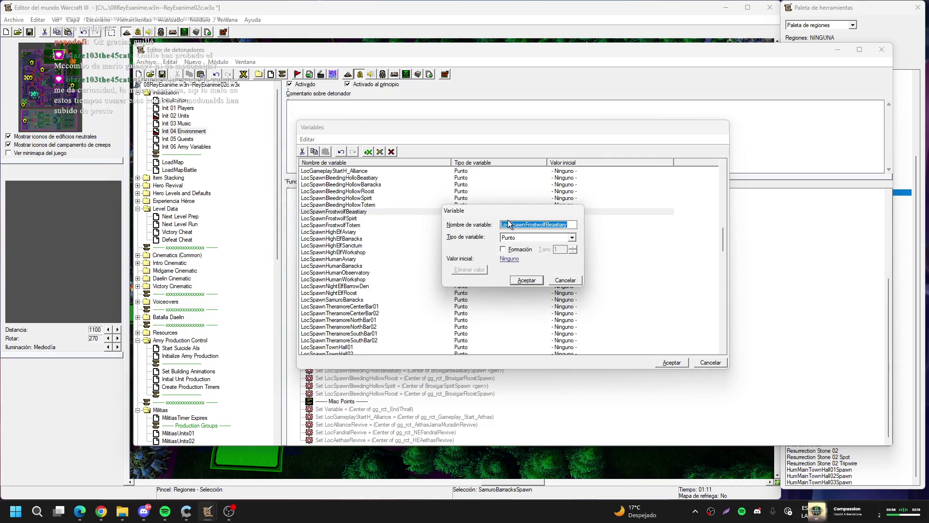
left_click_drag(526, 225, 546, 224)
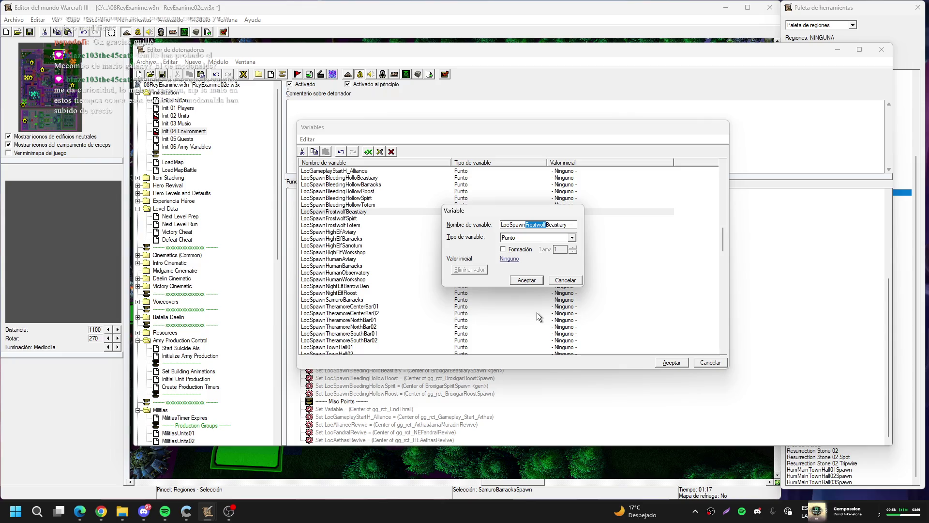
type("Samuro")
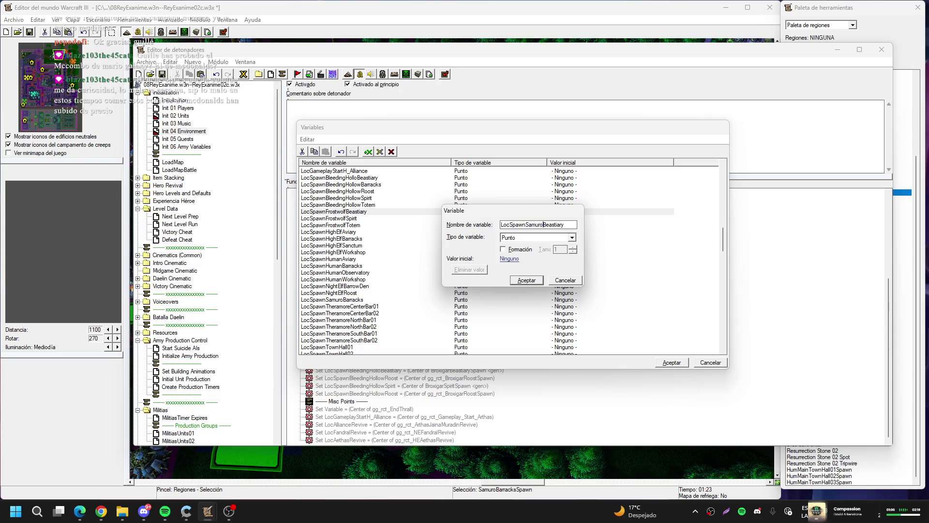
key("Return")
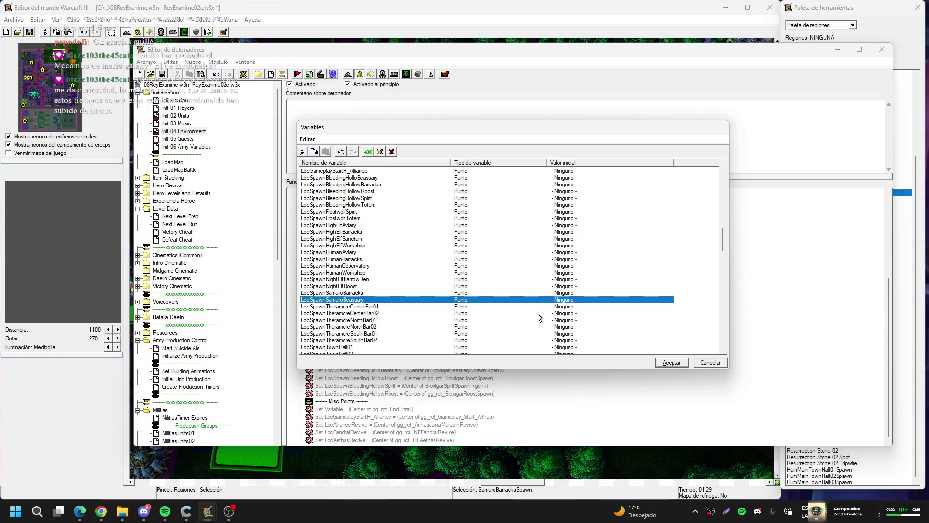
- Rename the Frostwolf Spirit and Totem variables to LocSpawnSamuroSpirit and LocSpawnSamuroTotem
double_click(371, 212)
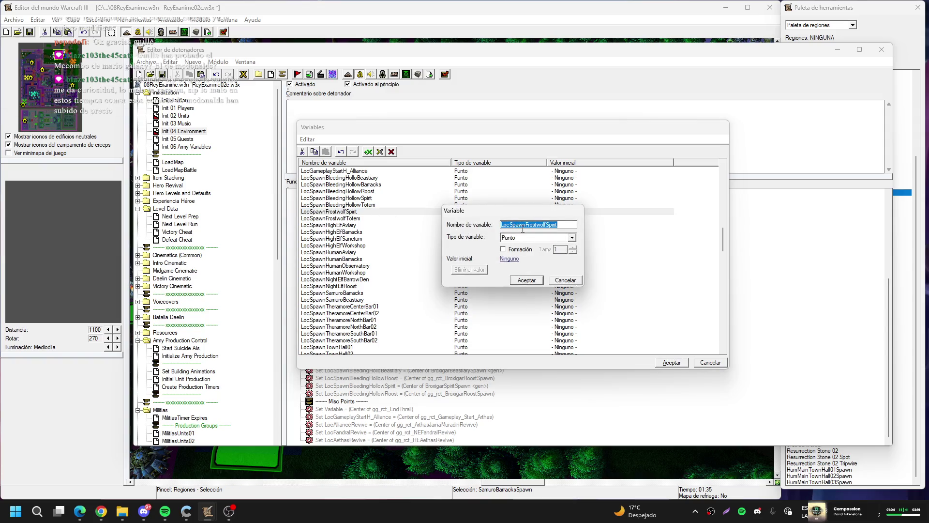
mouse_move(526, 225)
left_mouse_down()
mouse_move(551, 225)
mouse_move(542, 227)
left_mouse_up()
type("Samuro")
key("Return")
double_click(528, 214)
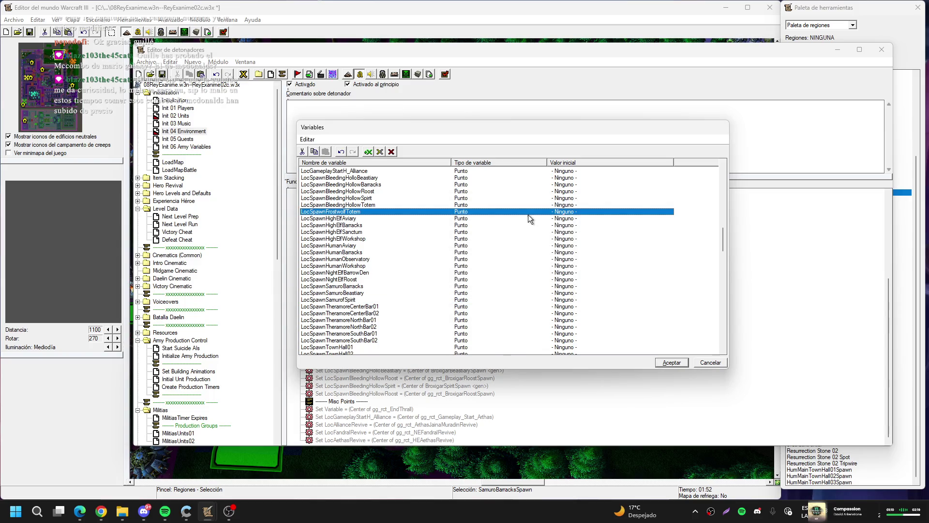
left_click_drag(526, 224, 547, 221)
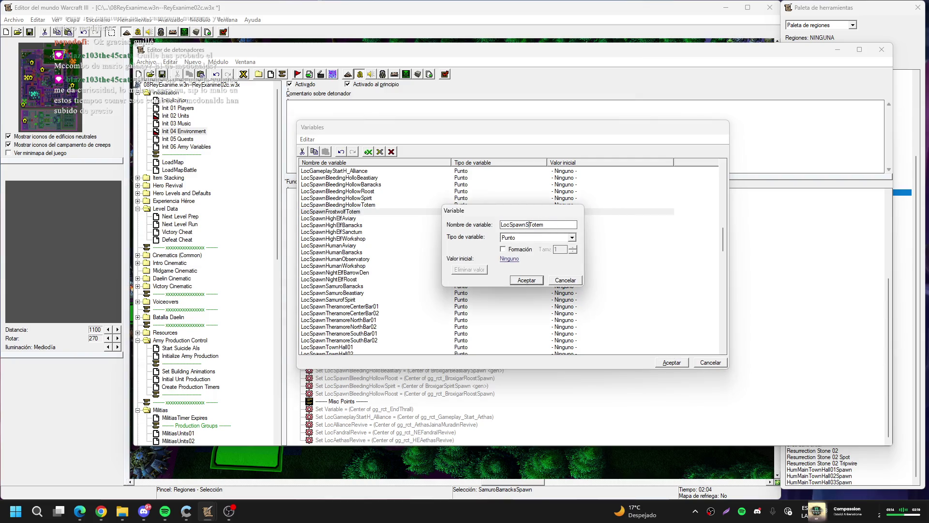
type("Samurp")
key("BackSpace")
type("o")
key("Return")
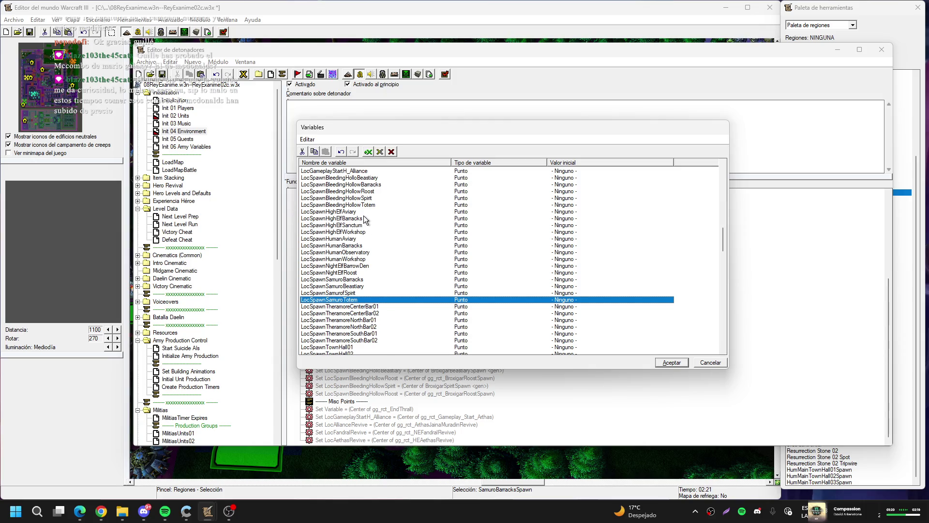
- Delete LocSpawnBleedingHollowRoost and rename the Bleeding Hollow beastiary variable to LocSpawnBroxigarBeastiary
left_click(371, 179)
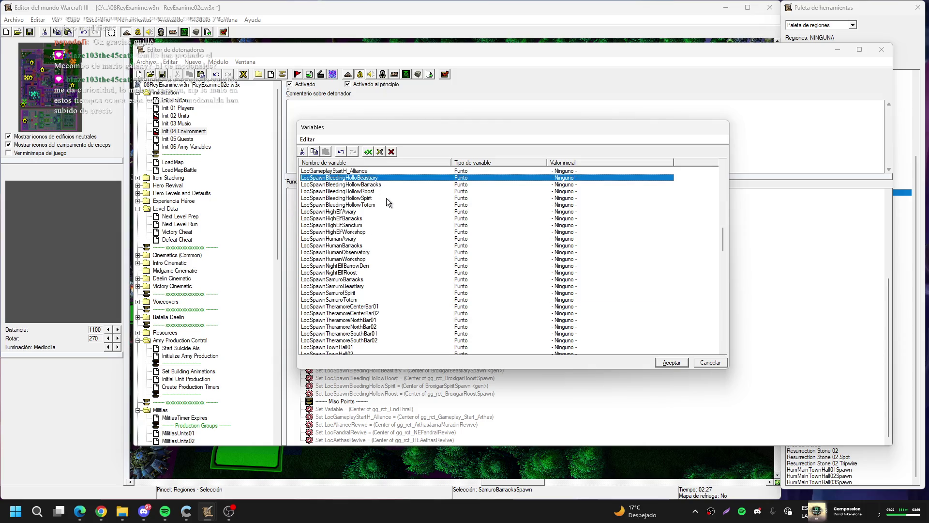
left_click(378, 191)
key("Delete")
key("Up")
key("Up")
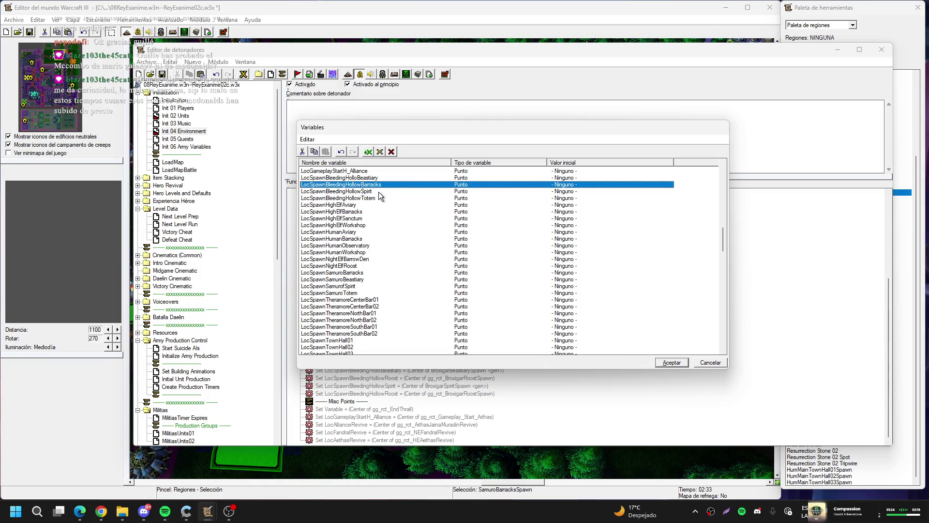
key("Return")
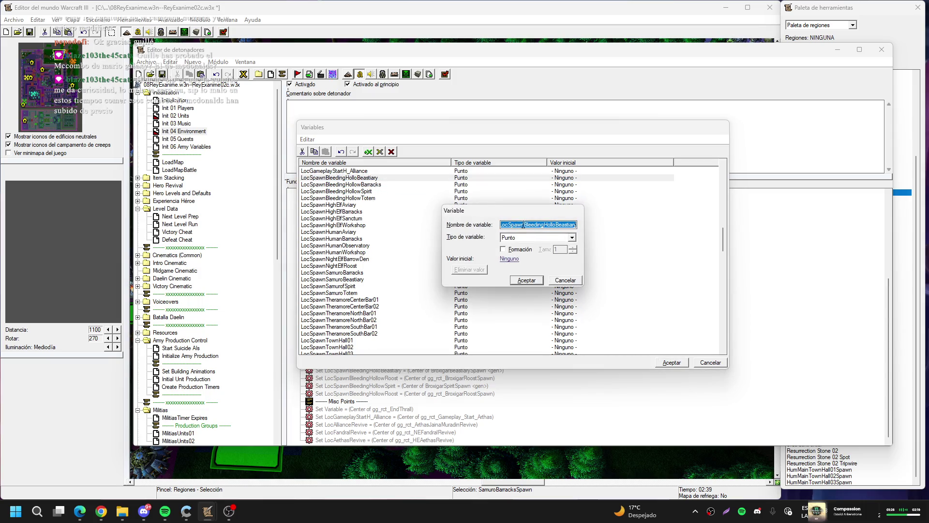
left_click_drag(524, 224, 557, 221)
type("Broxigar")
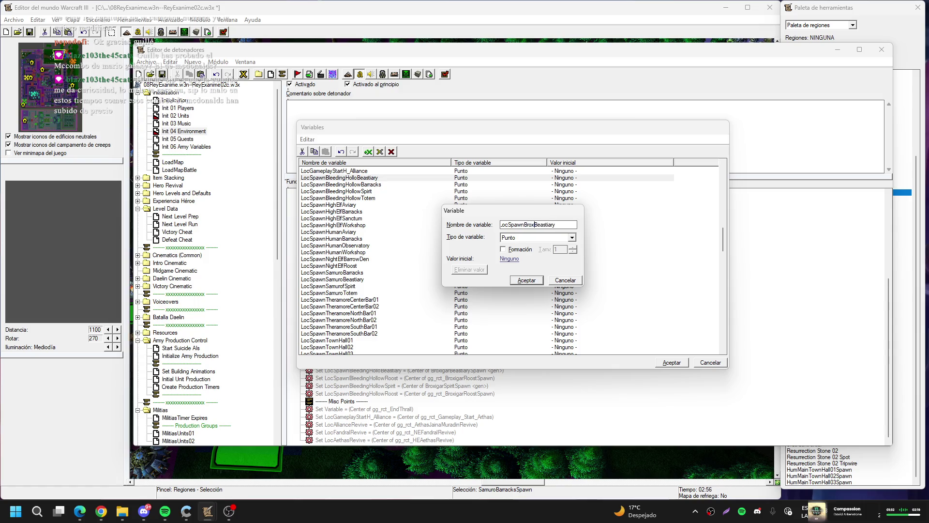
key("Return")
- Rename the Bleeding Hollow Barracks and Spirit variables to LocSpawnBroxigarBarracks and LocSpawnBroxigarSpirit
key("Up")
key("Up")
key("Up")
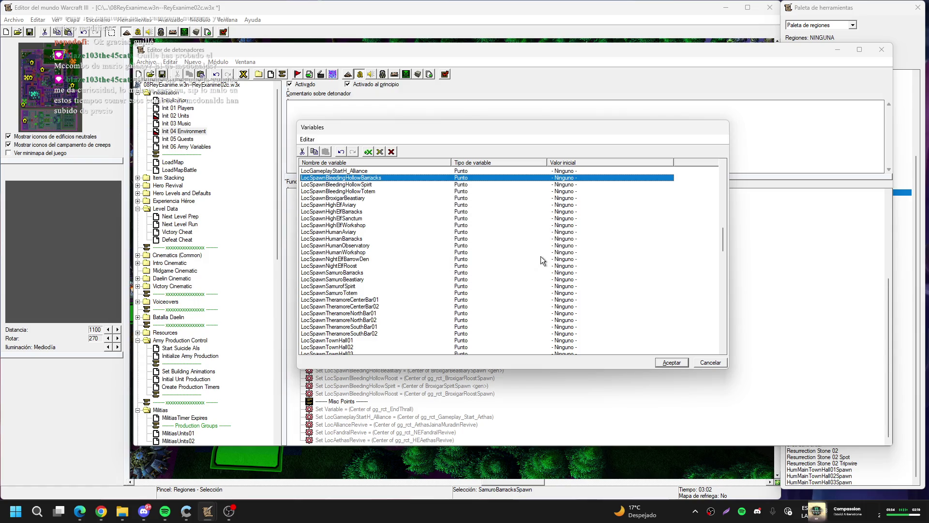
key("Return")
left_click(524, 222)
left_click_drag(523, 220, 558, 221)
type("BroxigarBarracks")
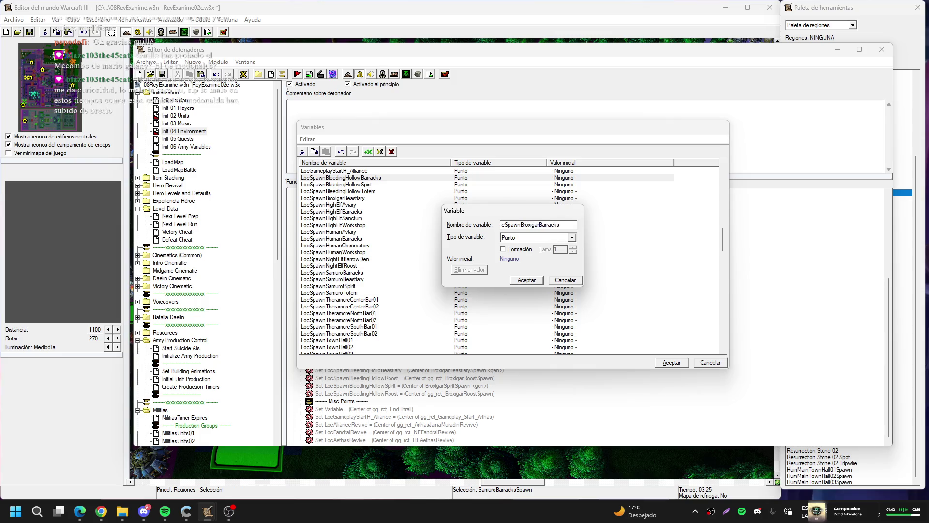
key("Return")
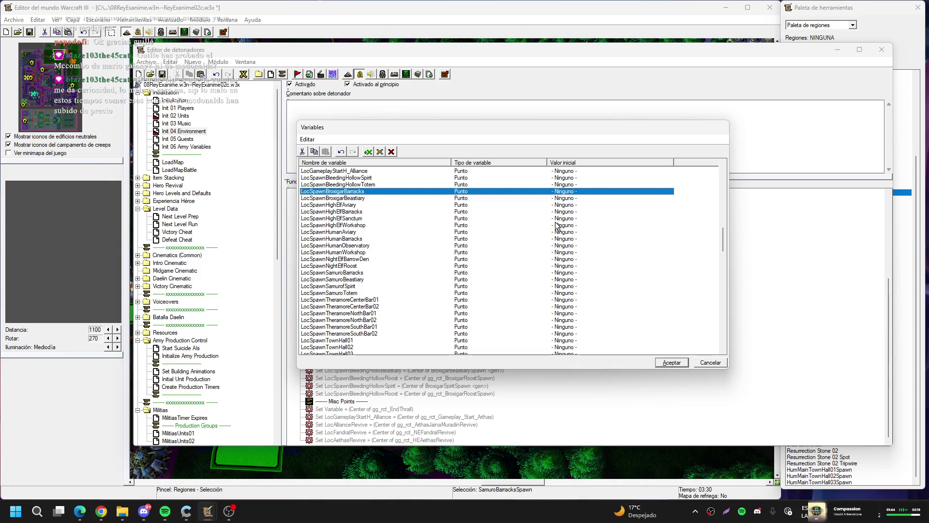
key("Up")
key("Up")
key("Up")
key("Return")
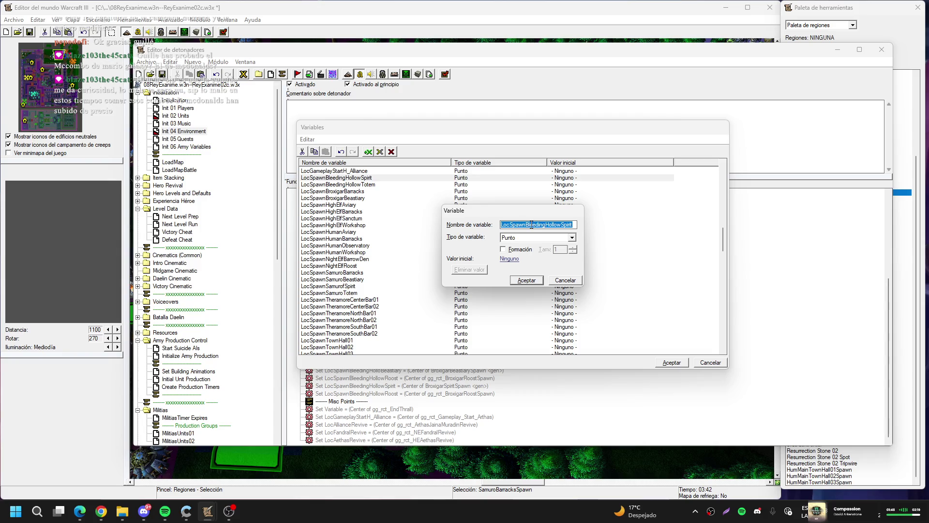
left_click_drag(525, 224, 561, 225)
type("B")
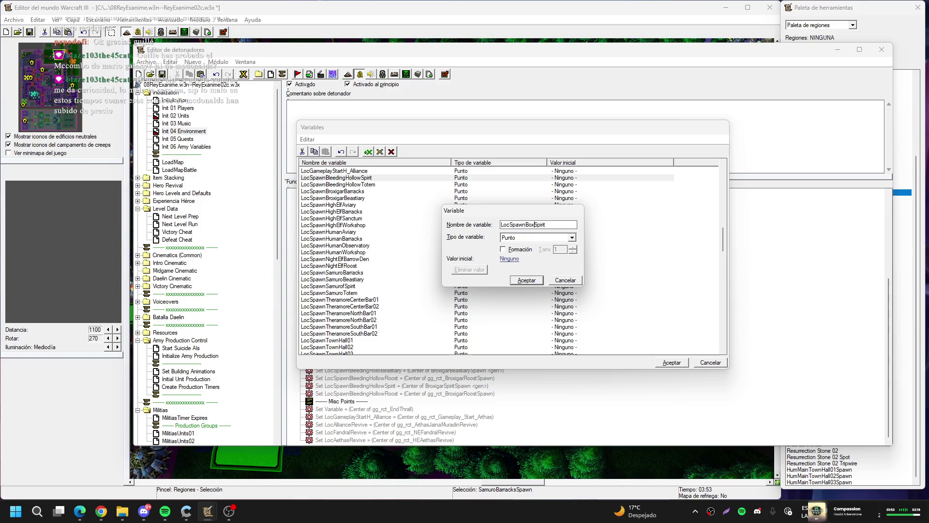
type("roxigar")
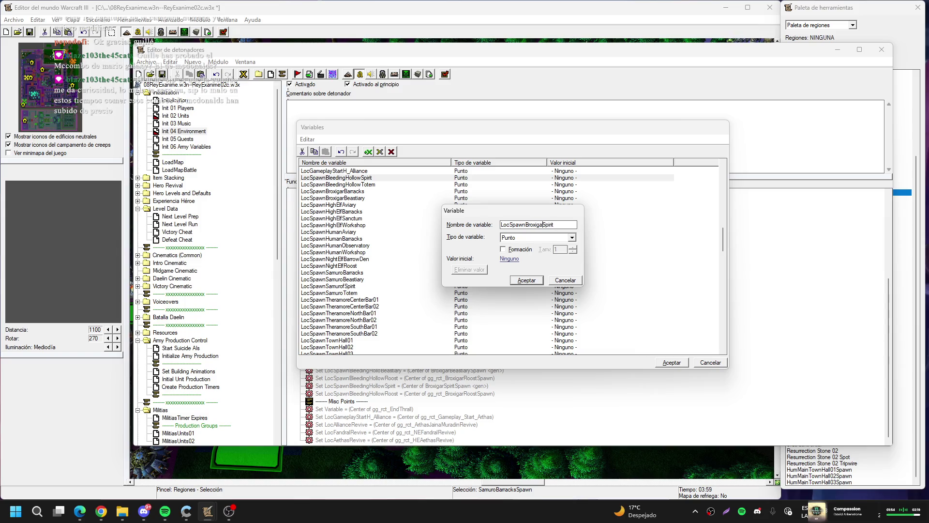
key("Return")
- Rename LocSpawnBleedingHollowTotem to LocSpawnBroxigarTotem
key("Up")
key("Up")
key("Up")
key("Return")
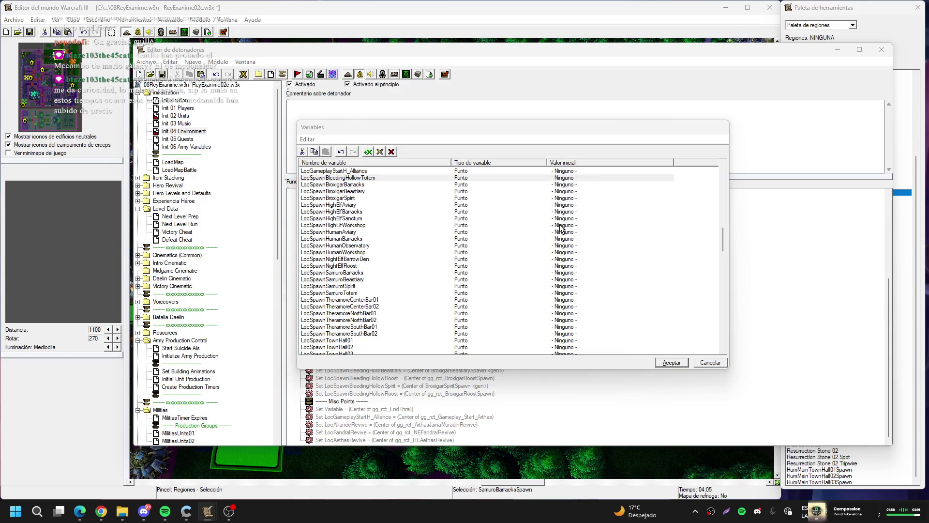
left_click_drag(528, 221, 562, 220)
key("BackSpace")
type("roxigarTotem")
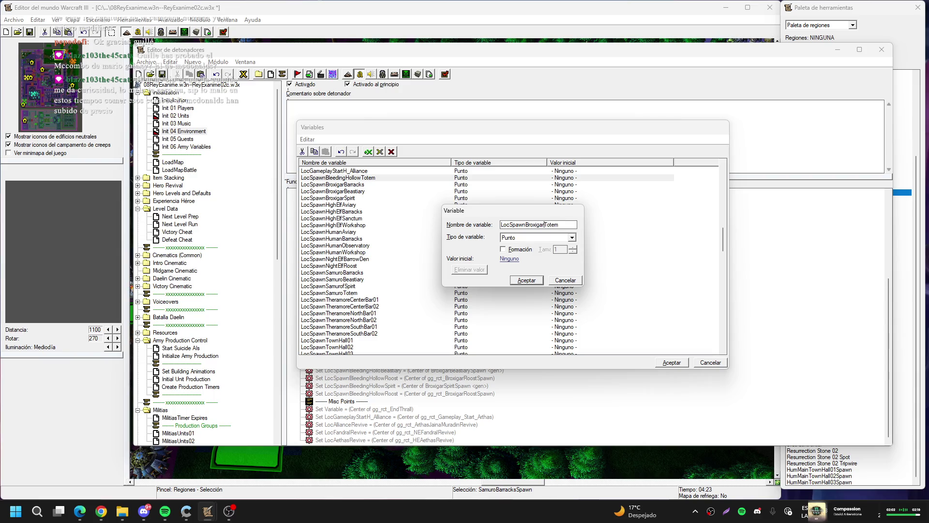
left_click(525, 281)
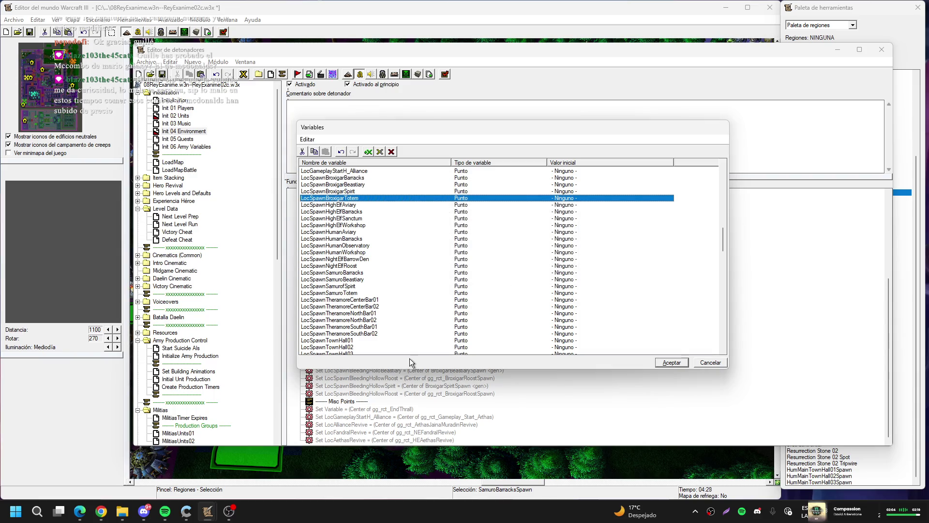
scroll(440, 312, "up", 2)
- Accept the Variables changes, delete two leftover Roost actions and enable the Samuro actions
left_click(671, 362)
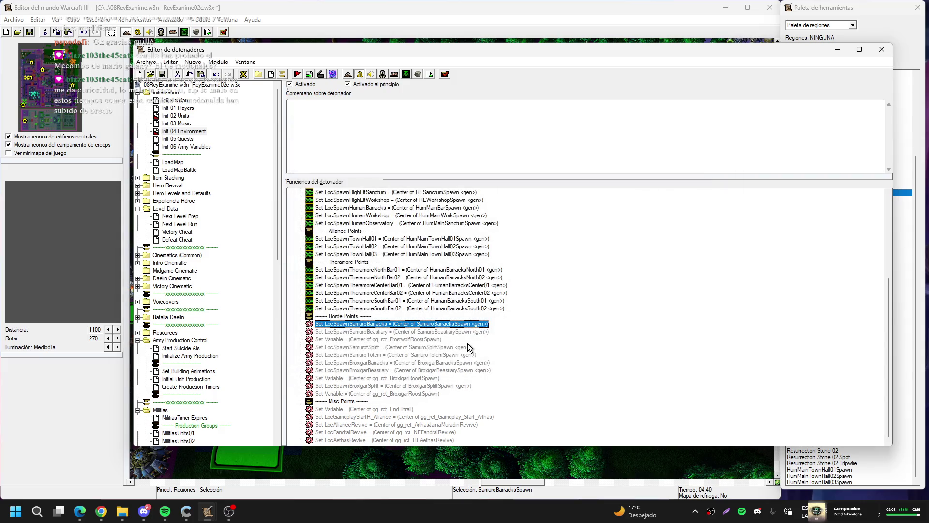
left_click(456, 334)
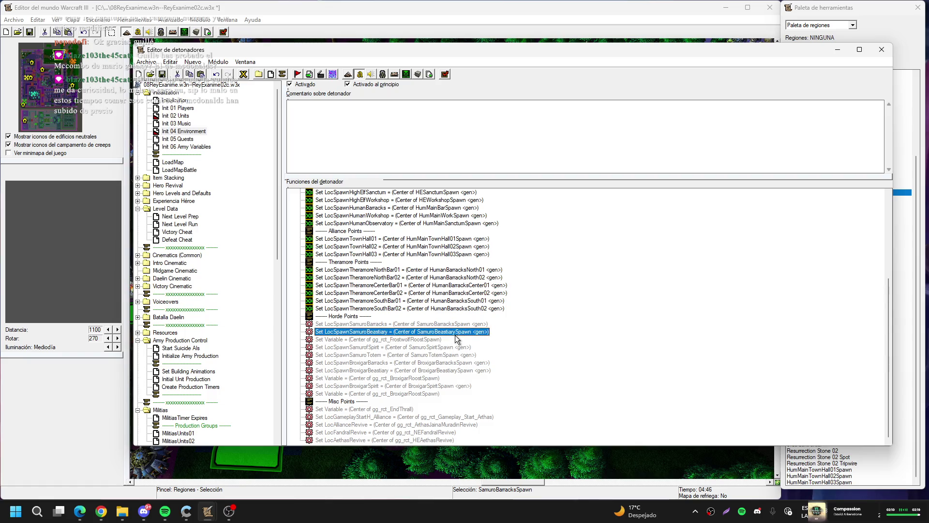
left_click(409, 340)
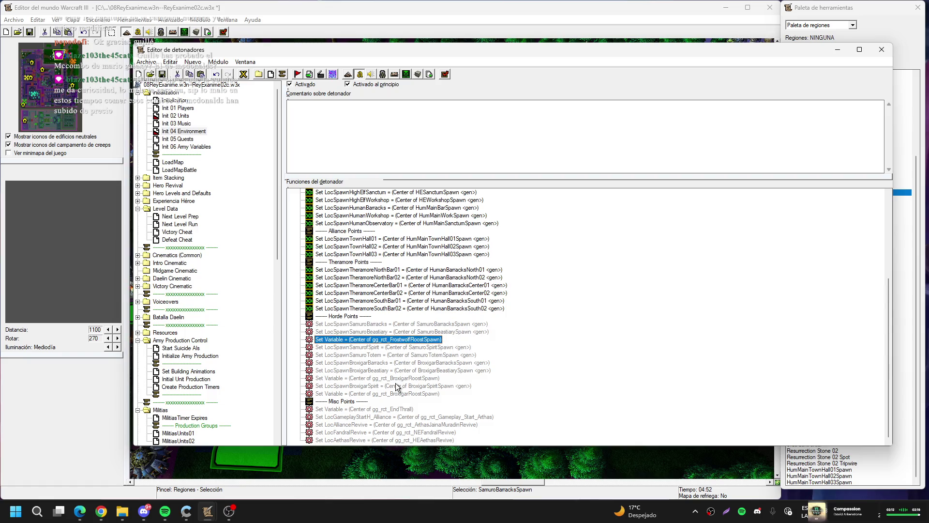
left_click(396, 379, "ctrl")
key("Delete")
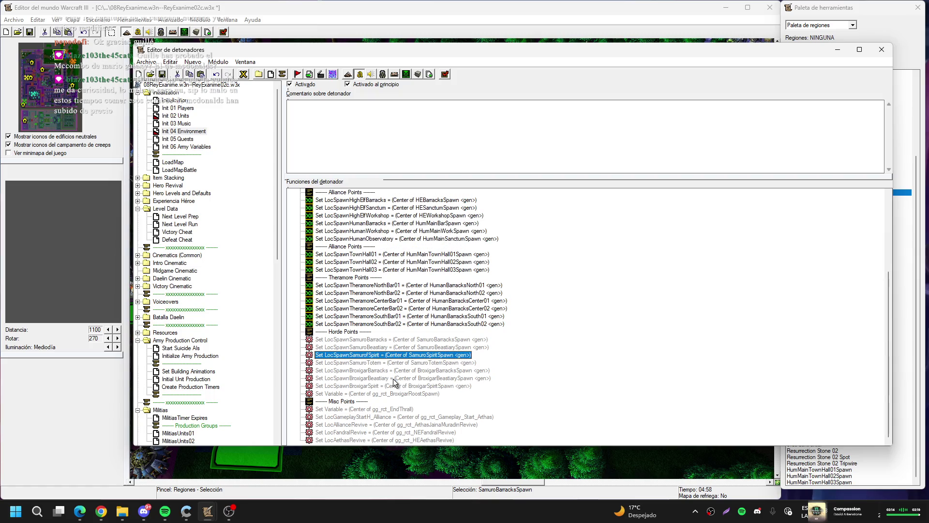
left_click(425, 362, "shift")
left_click(402, 340, "shift")
key("ctrl+e")
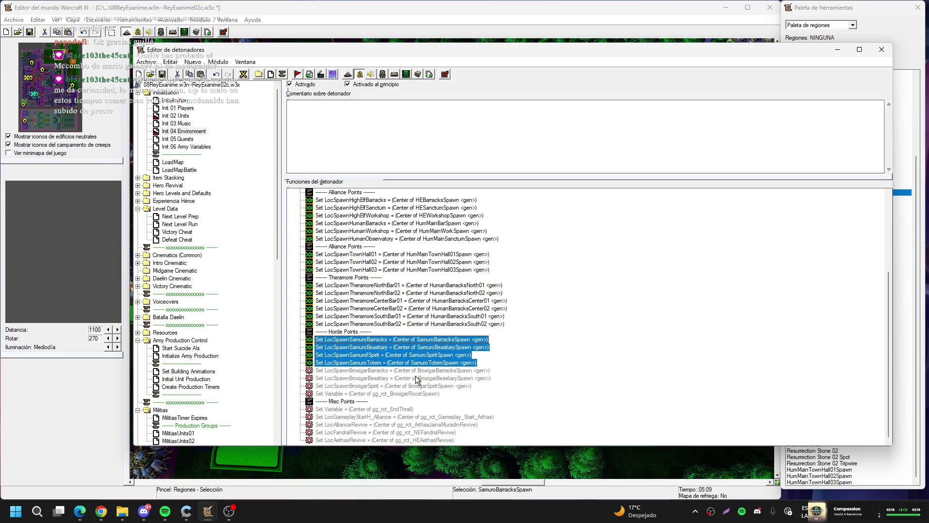
- Undo the recent action edits, then delete the three leftover Frostwolf and Broxigar Roost actions
left_click(430, 371)
left_click(441, 386, "shift")
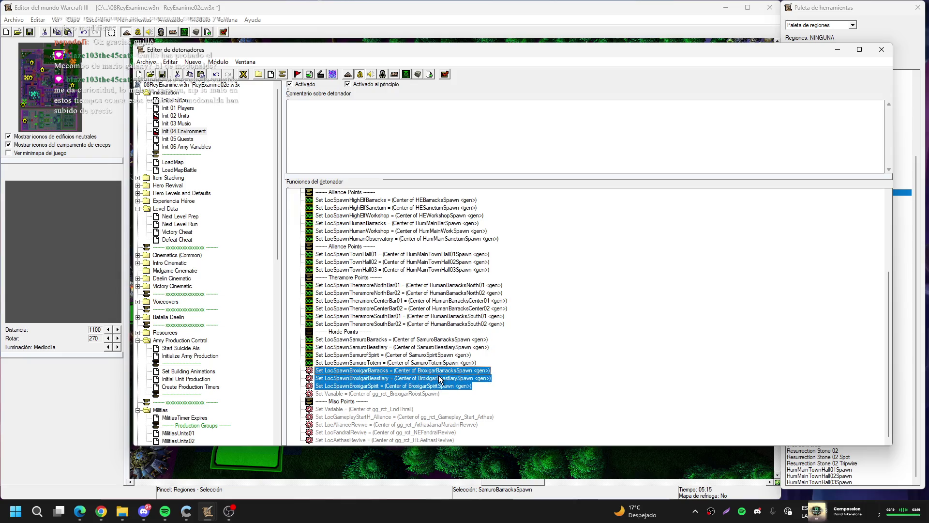
key("ctrl+z")
key("ctrl+z")
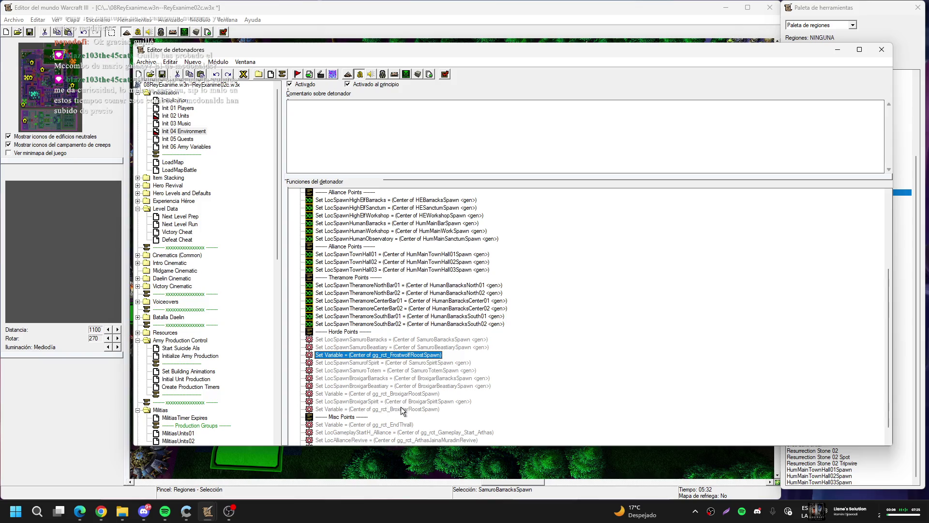
left_click(414, 409)
left_click(409, 393, "ctrl")
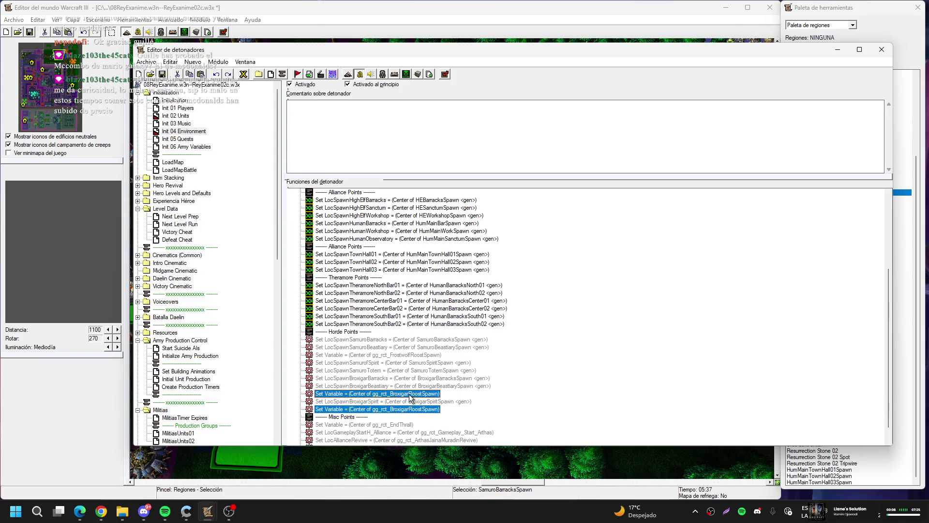
left_click(393, 363, "ctrl")
left_click(389, 355, "ctrl")
left_click(394, 364, "ctrl")
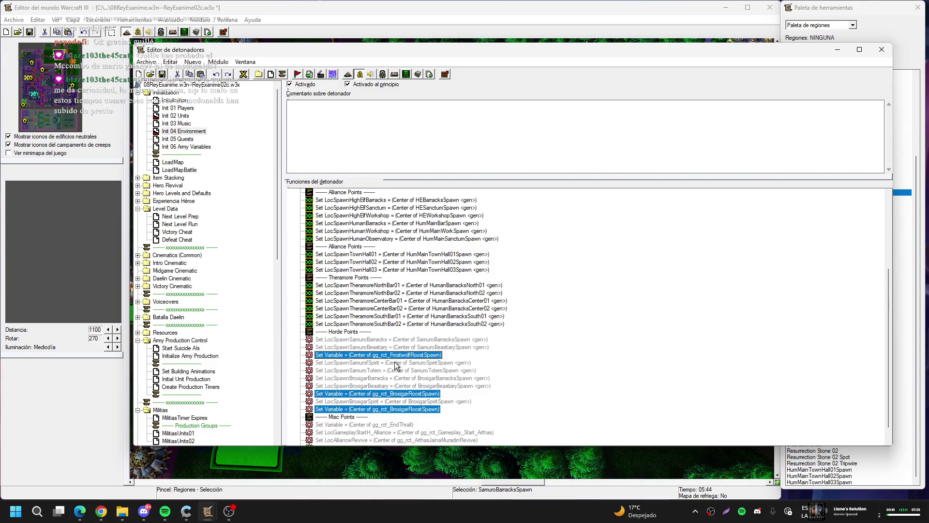
key("Delete")
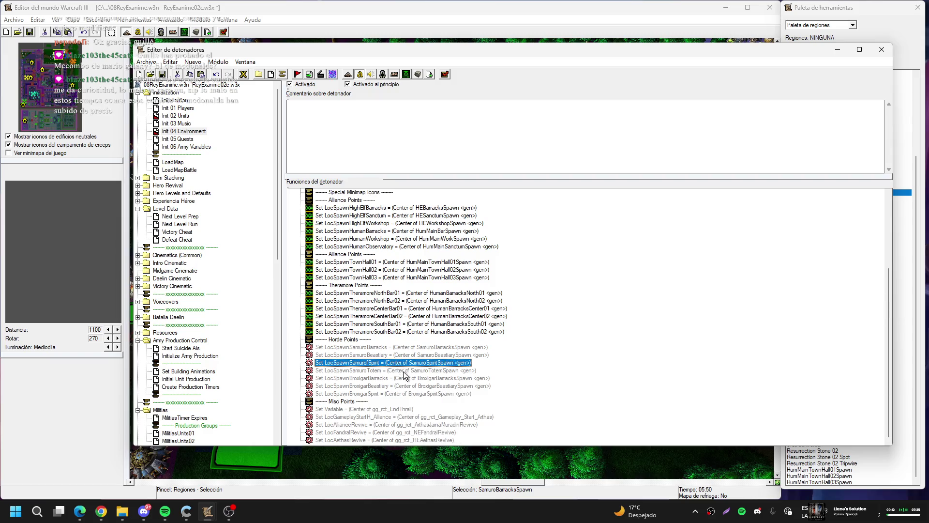
- Enable the four Samuro and three Broxigar spawn-point Set Variable actions
left_click(404, 370, "ctrl")
left_click(400, 355, "ctrl")
left_click(397, 347, "ctrl")
key("ctrl+shift+e")
left_click(382, 378)
left_click(396, 393, "shift")
key("ctrl+shift+e")
- Duplicate the LocSpawnBroxigarSpirit point action and switch the copy's variable to LocSpawnBroxigarTotem
double_click(399, 393)
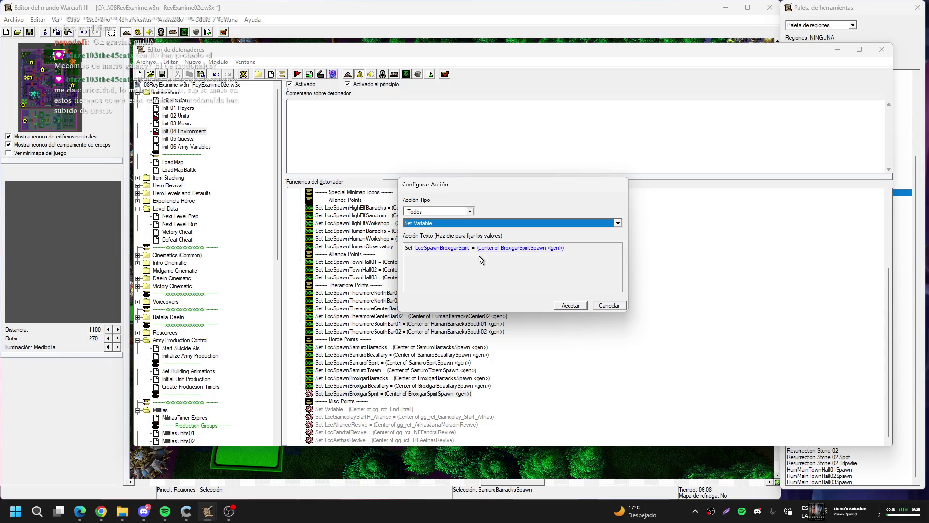
left_click(573, 305)
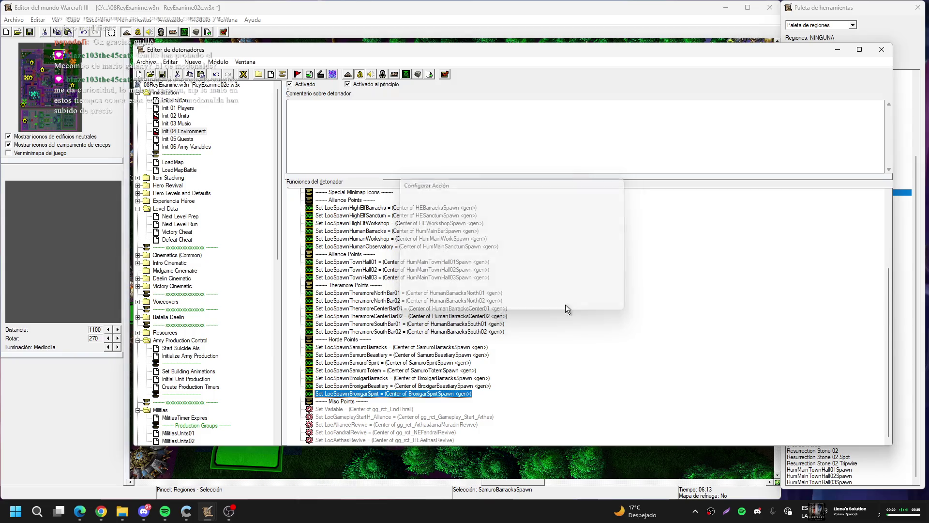
key("ctrl+c")
key("ctrl+v")
key("Return")
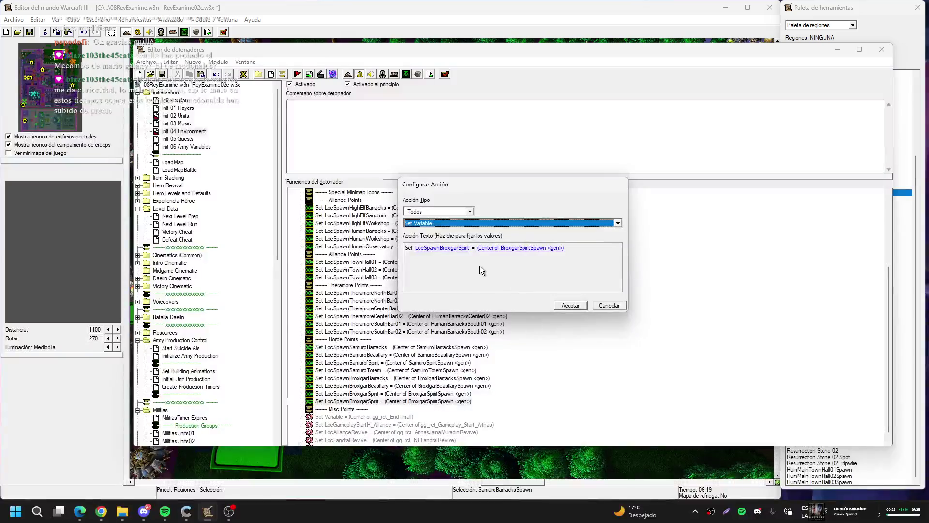
left_click(458, 249)
key("Down")
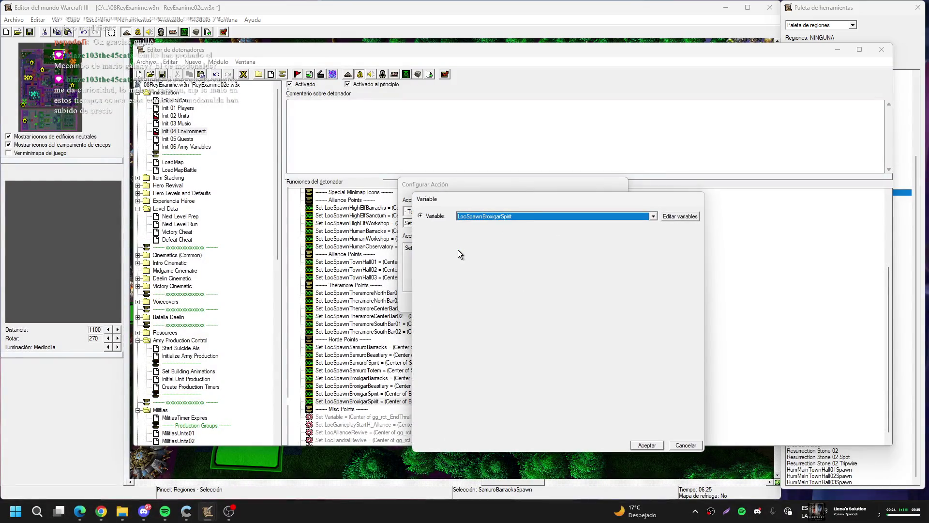
key("Return")
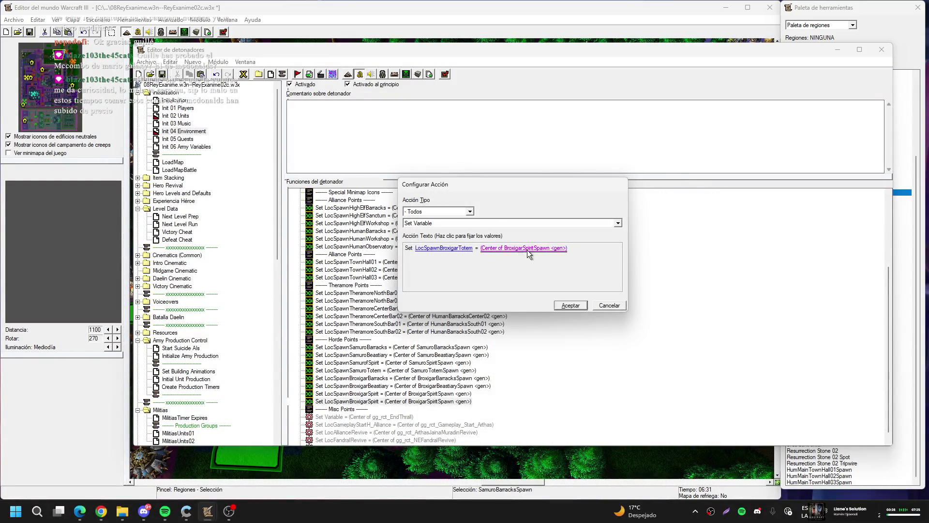
- Center the new totem point on the BroxigarTotemSpawn region, picked on the map
left_click(527, 249)
left_click(534, 242)
left_click(633, 242)
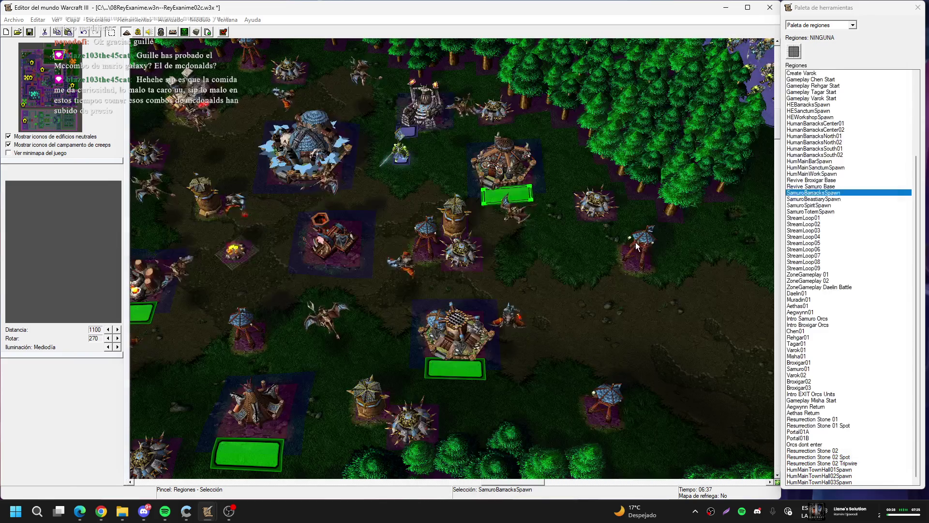
left_click(80, 73)
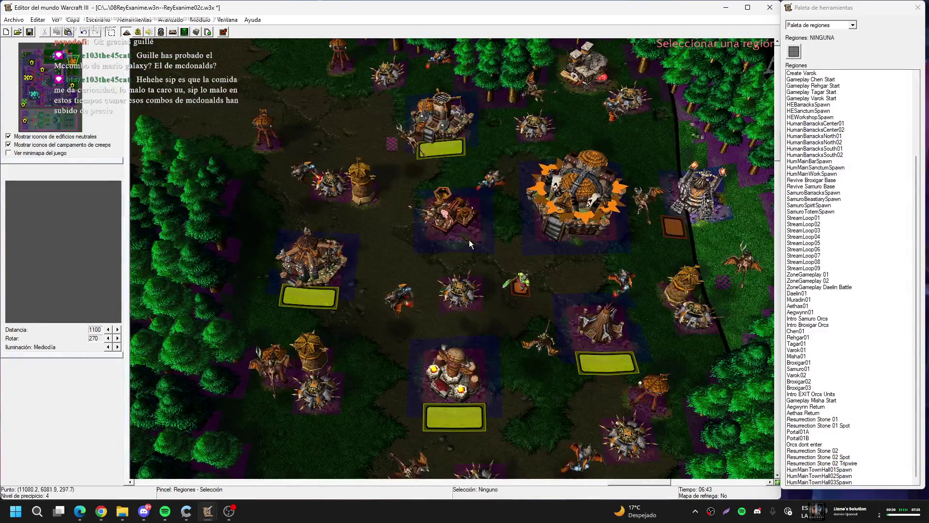
left_click(466, 414)
key("Return")
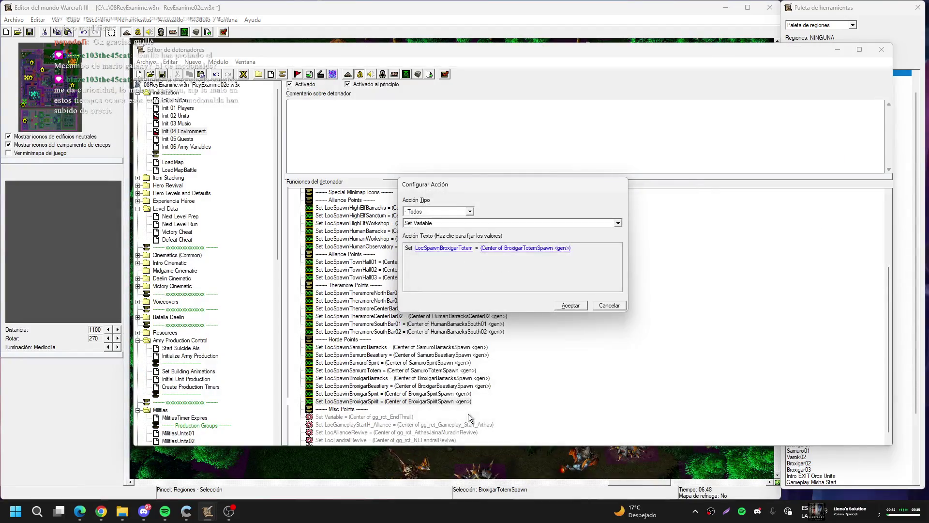
key("Return")
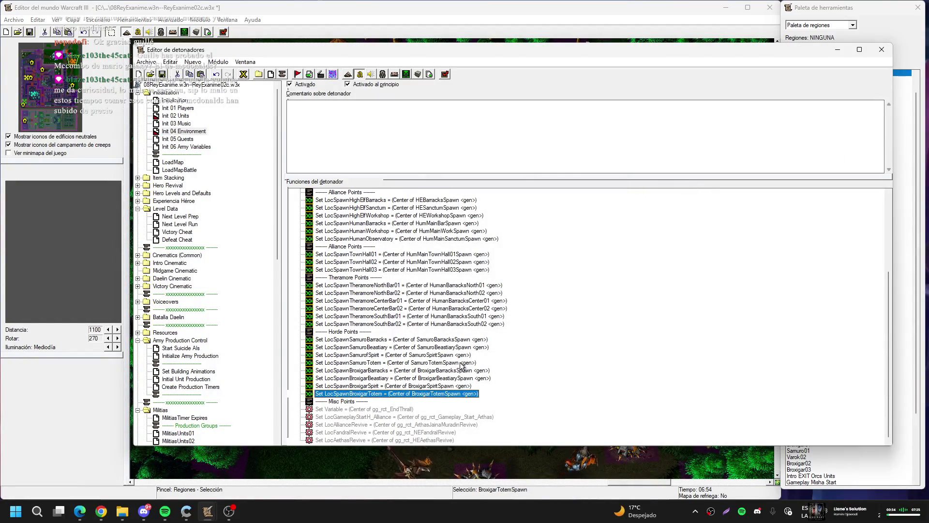
scroll(203, 367, "down", 13)
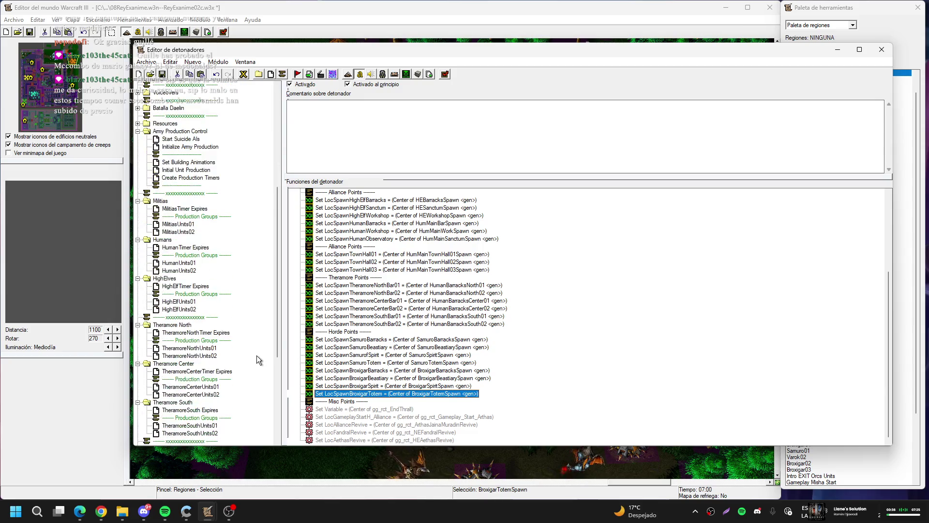
- Point SamuroUnits01's first Create 2 Grunt action at LocSpawnSamuroBarracks
left_click(187, 379)
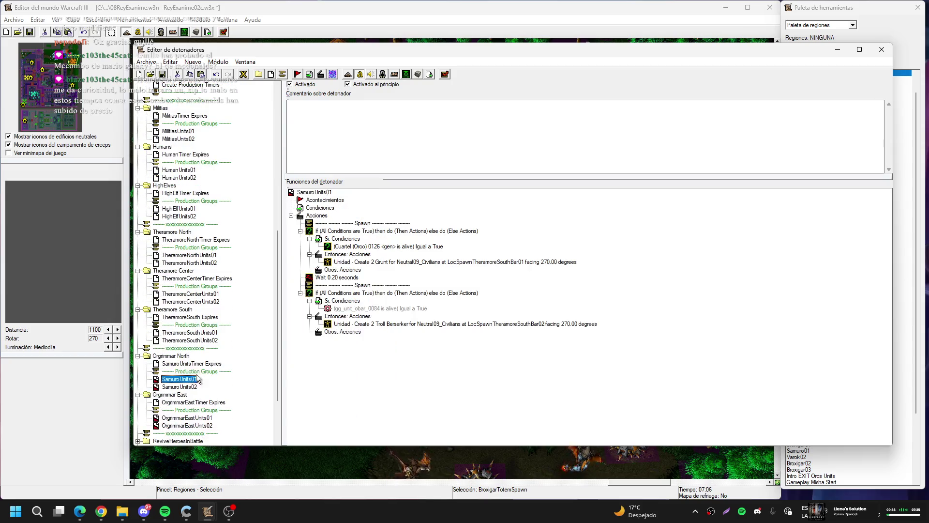
double_click(410, 262)
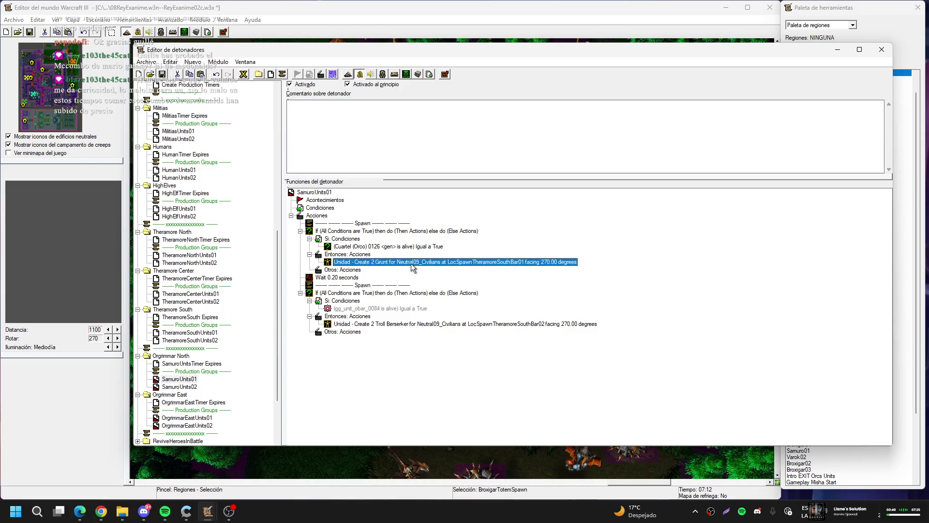
left_click(533, 249)
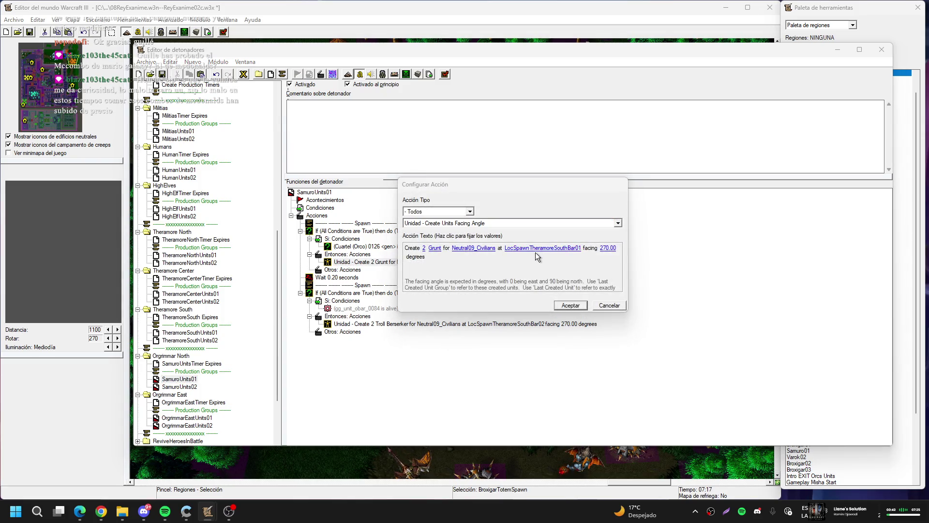
left_click(564, 216)
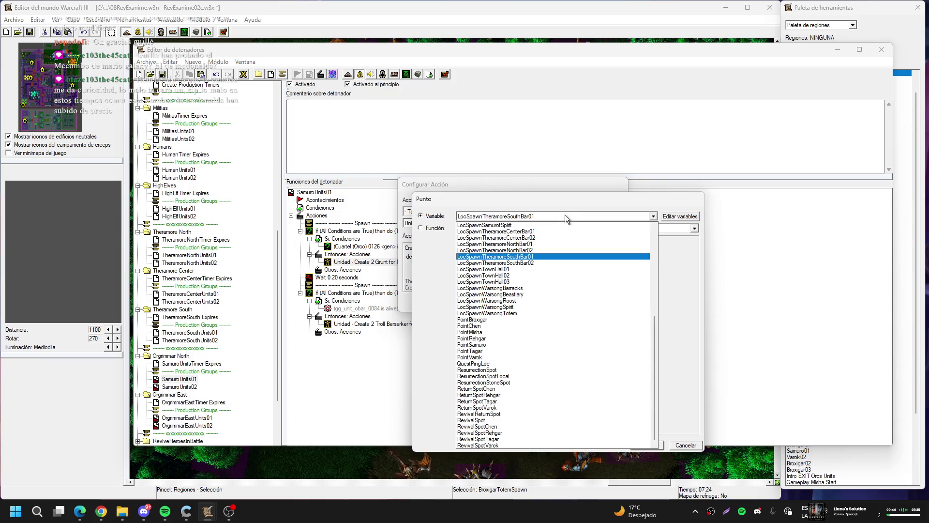
scroll(564, 214, "up", 1)
left_click(518, 243)
key("Return")
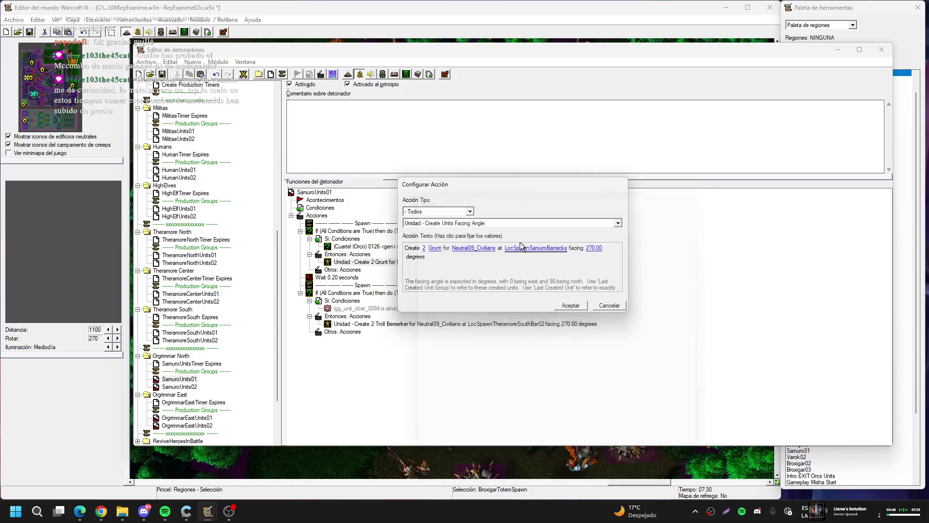
- Set the Grunt spawn to 1 unit owned by CPU10_Orcs and apply the action
left_click(424, 247)
type("1")
key("Return")
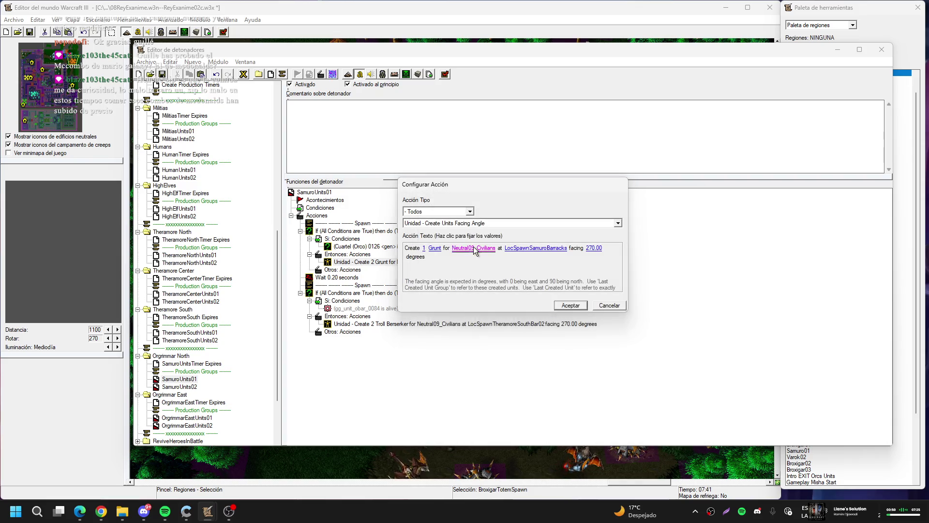
left_click(474, 249)
type("cpu10")
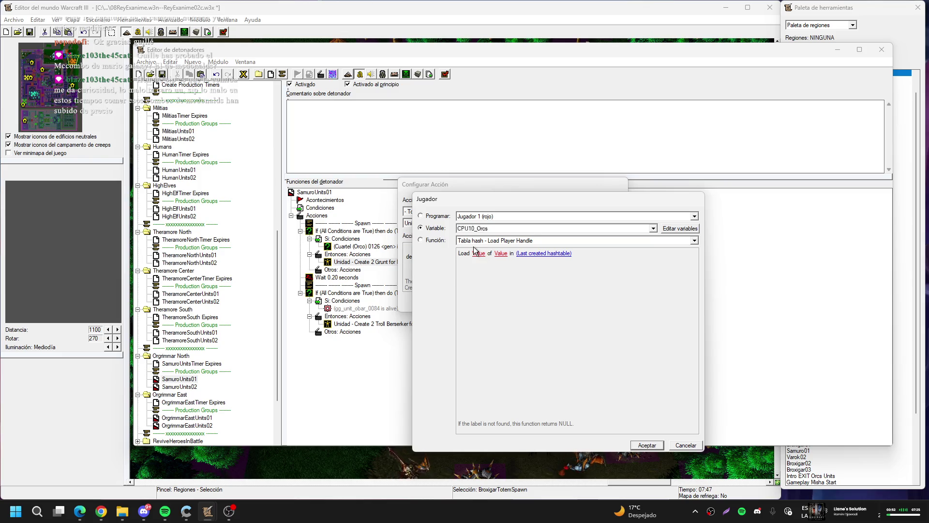
key("Return")
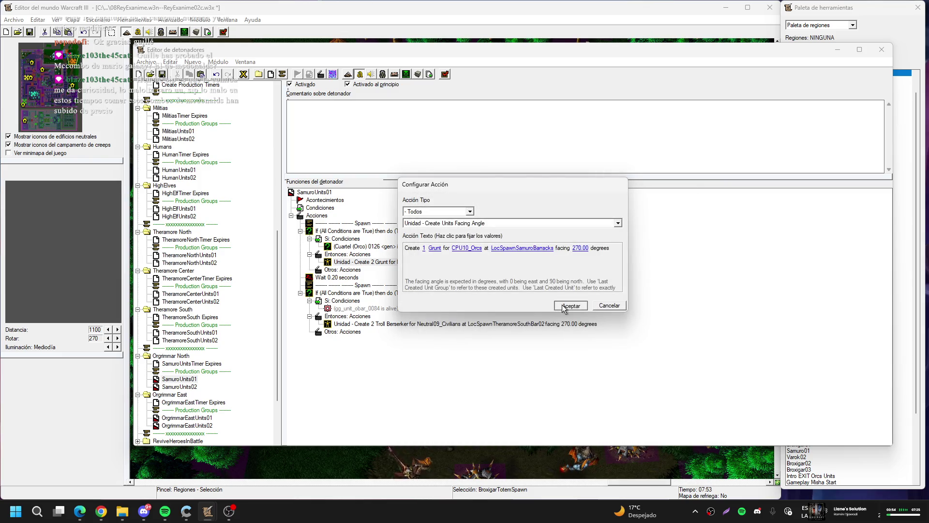
left_click(564, 306)
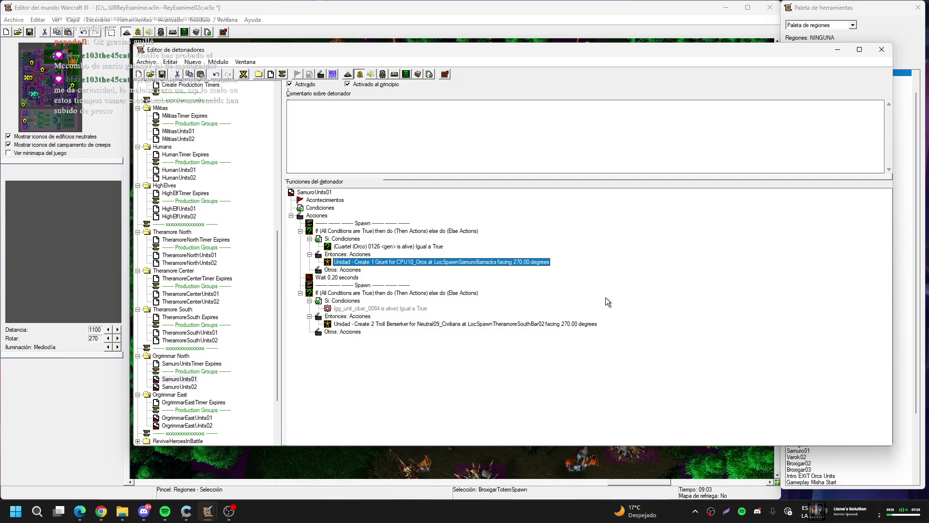
- Duplicate the Grunt spawn action and change its unit to Troll Berserker from the Especial row
key("ctrl+v")
key("Return")
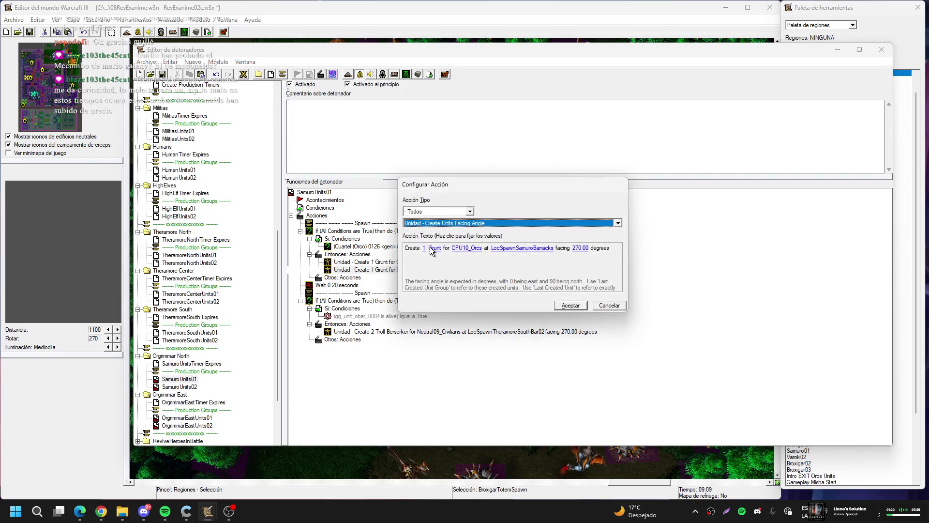
left_click(431, 248)
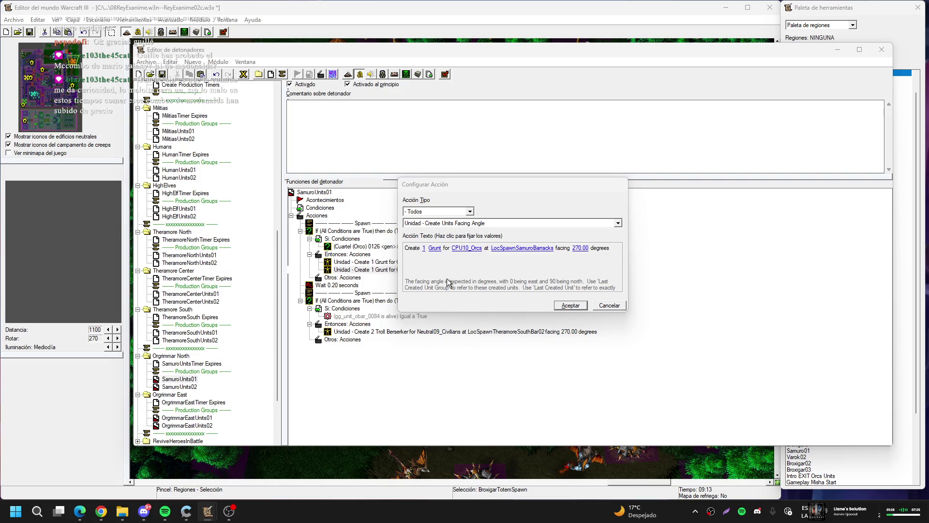
left_click(434, 248)
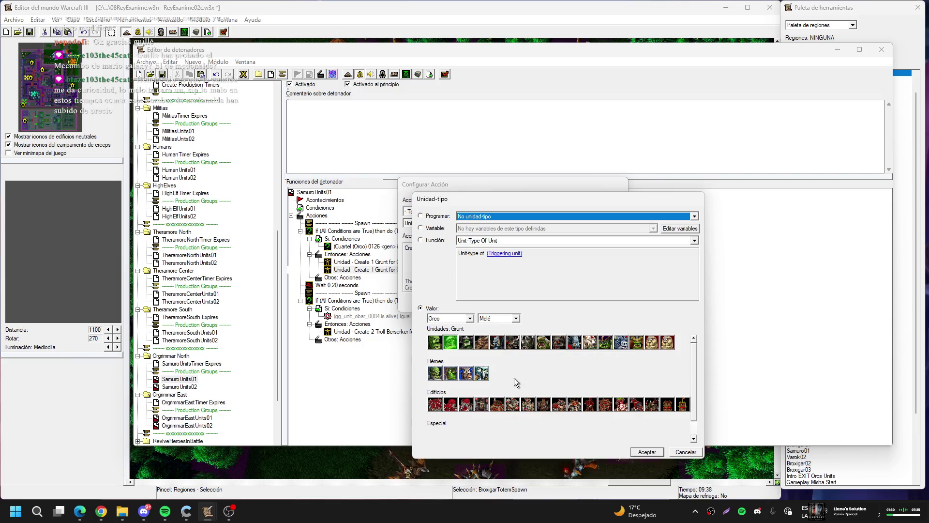
left_click(695, 427)
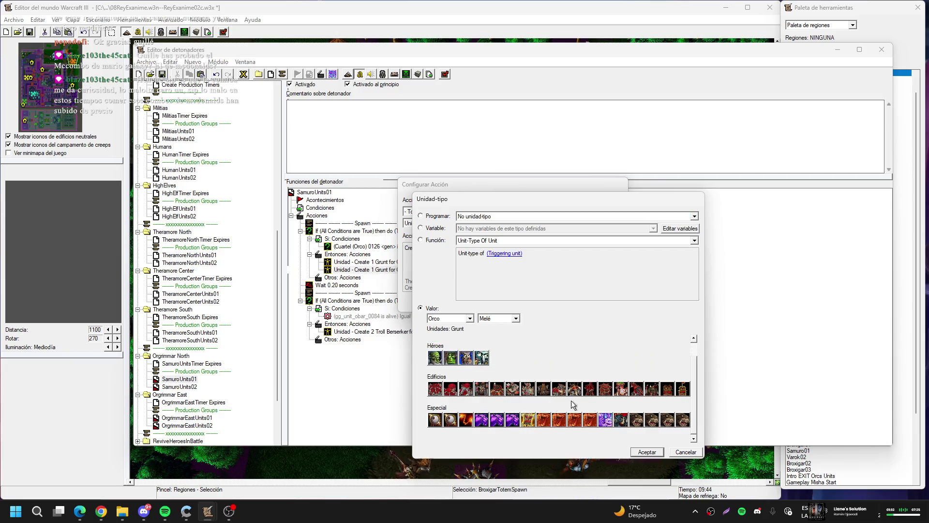
left_click(621, 419)
left_click(643, 450)
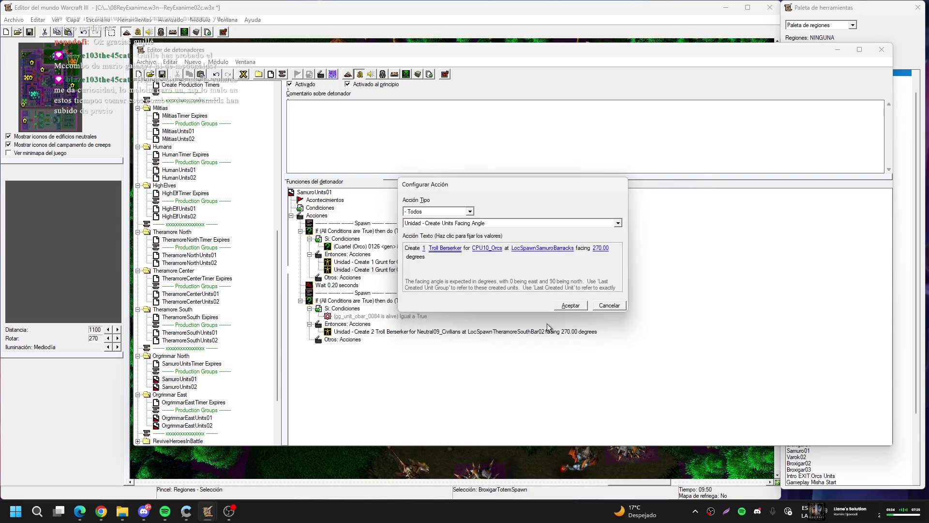
left_click(562, 304)
- Minimize the trigger editor and World Editor, then launch JassCraft from the desktop
left_click(840, 50)
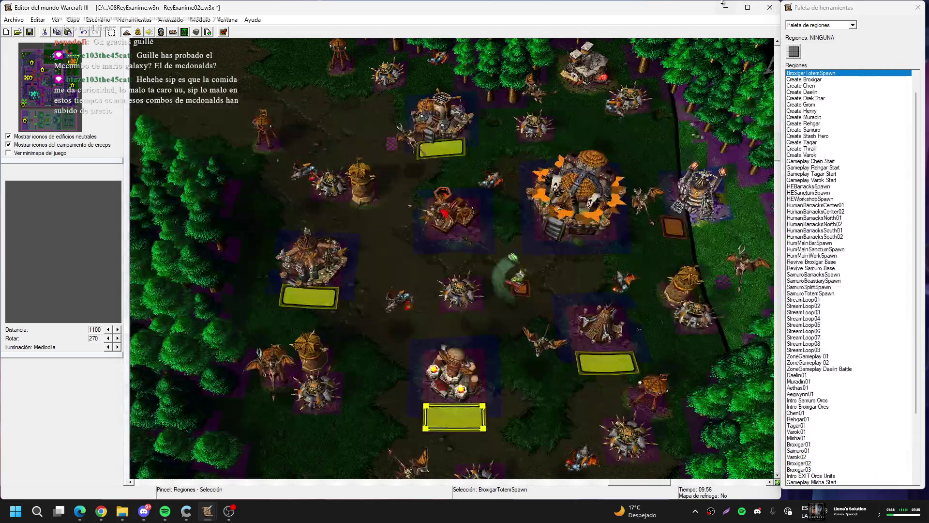
left_click(726, 7)
double_click(55, 262)
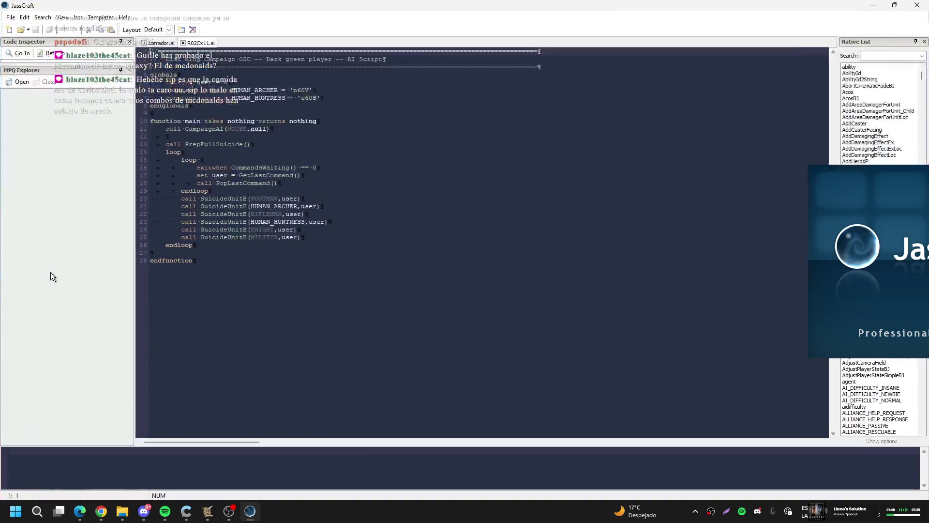
- Close the R02Cx11.ai script and open R02Cx06.ai instead
left_click(183, 43)
key("ctrl+o")
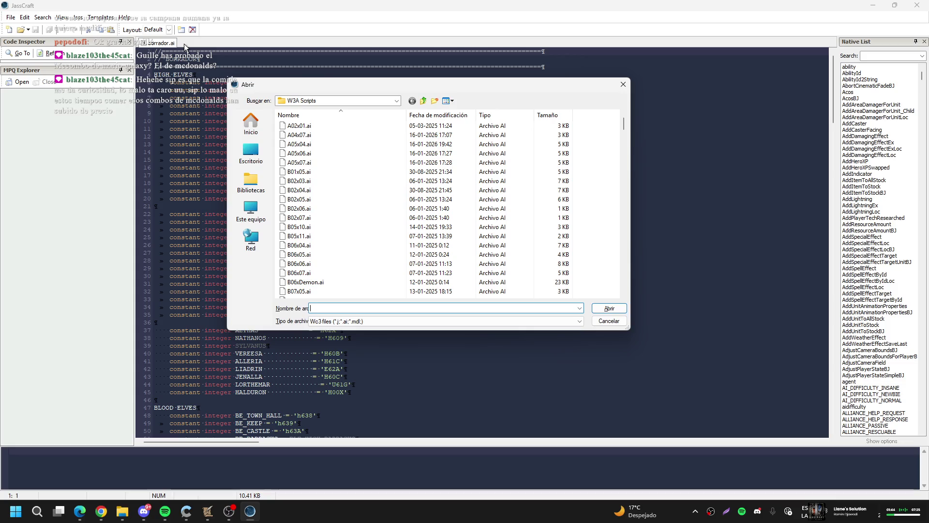
type("r02c")
key("Down")
key("Down")
key("Down")
key("Up")
key("Return")
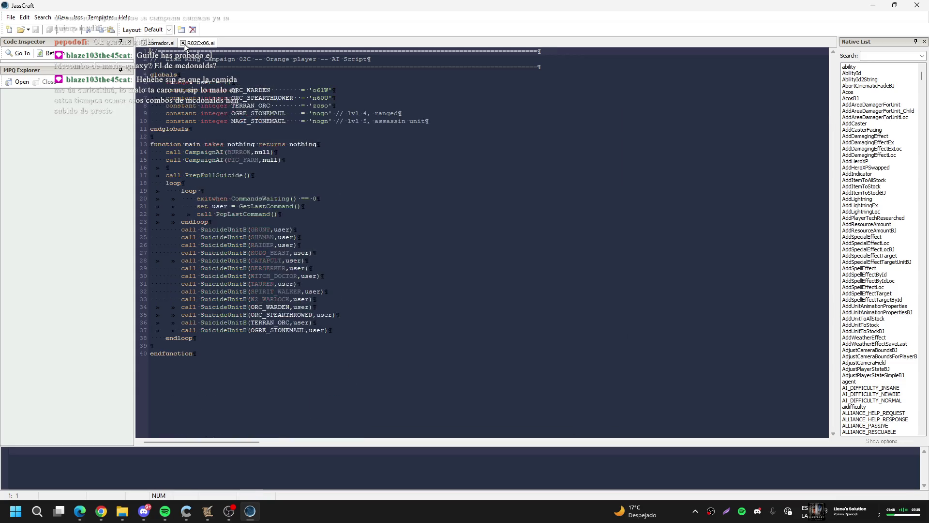
- Open the R02Cx10.ai script as well
key("ctrl+o")
type("r02c")
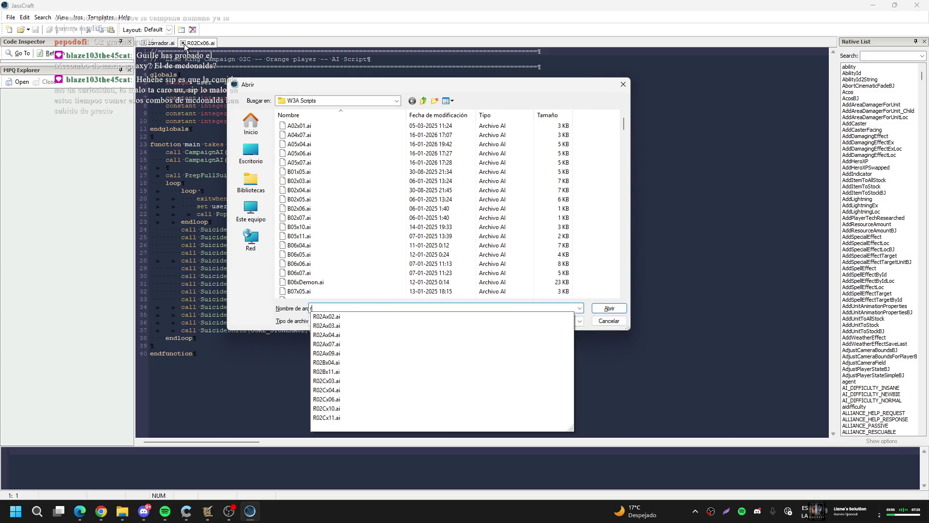
key("Down")
key("Down")
key("Down")
key("Up")
key("Return")
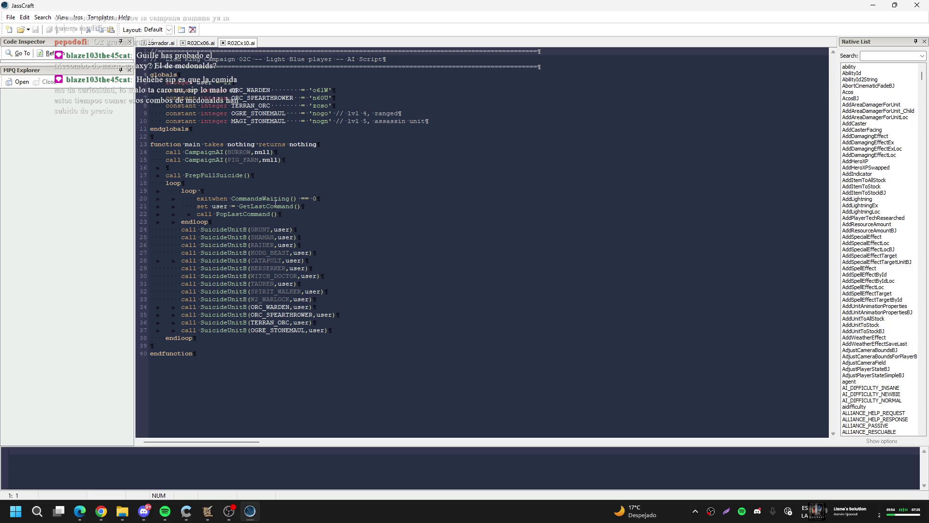
- Review the R02Cx06.ai Orange player script, then close JassCraft
left_click(182, 519)
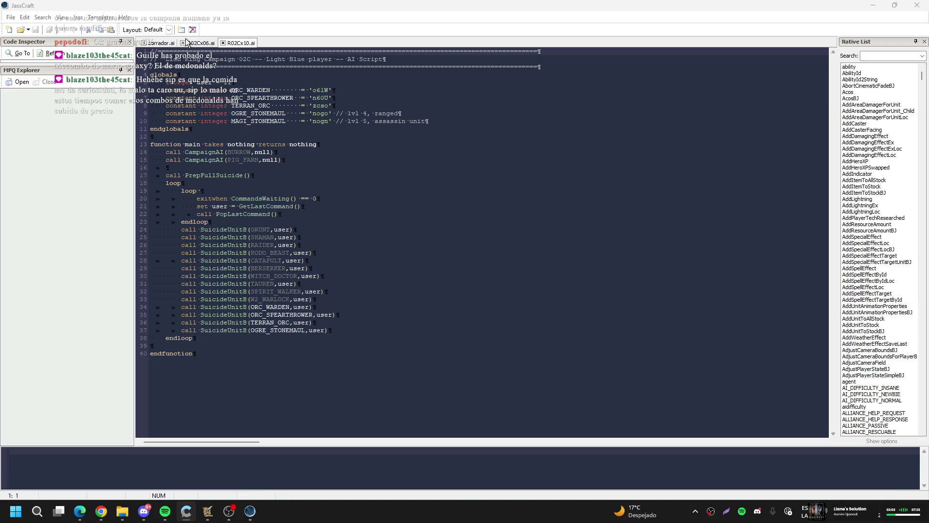
left_click(208, 41)
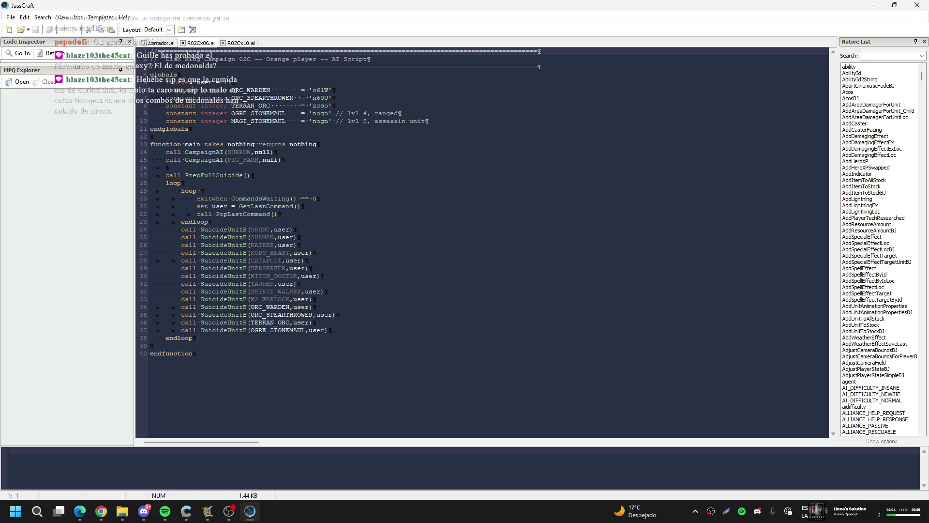
left_click(916, 9)
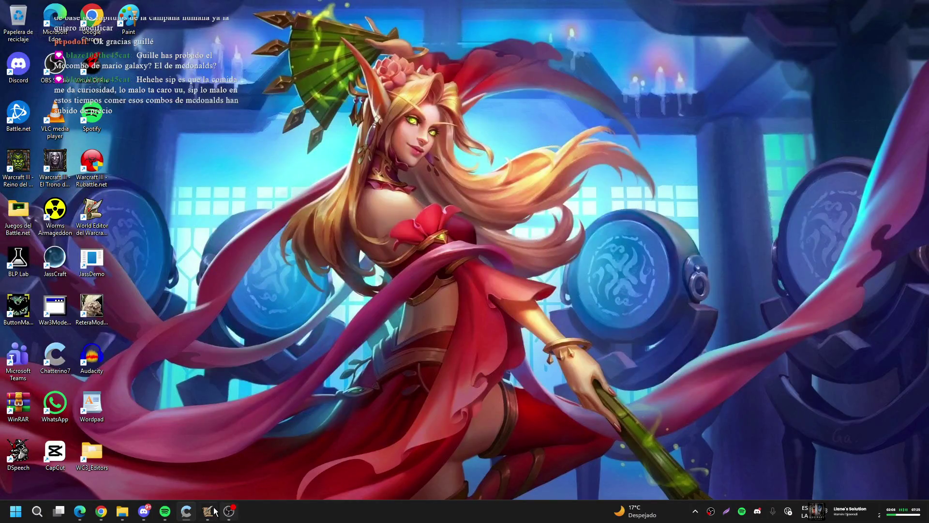
- Restore the Editor de detonadores window from the World Editor taskbar preview
mouse_move(207, 511)
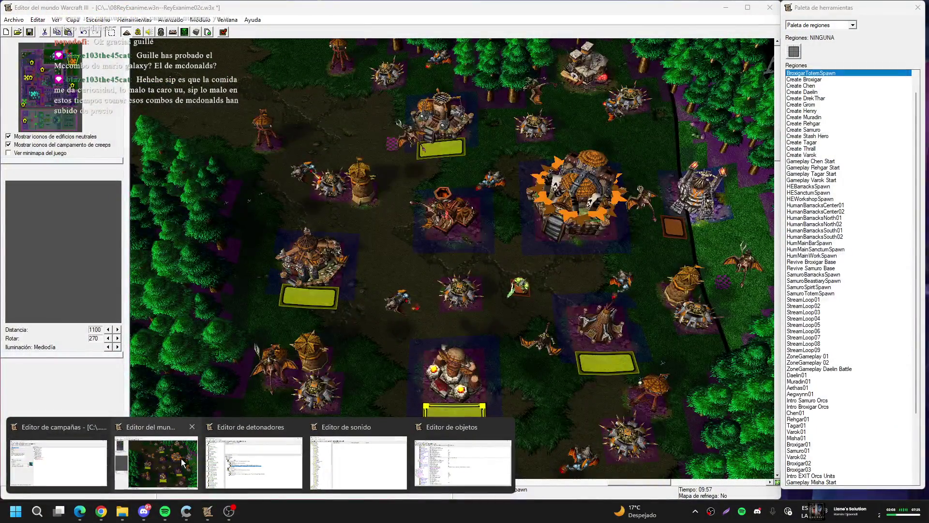
mouse_move(222, 457)
left_click(156, 462)
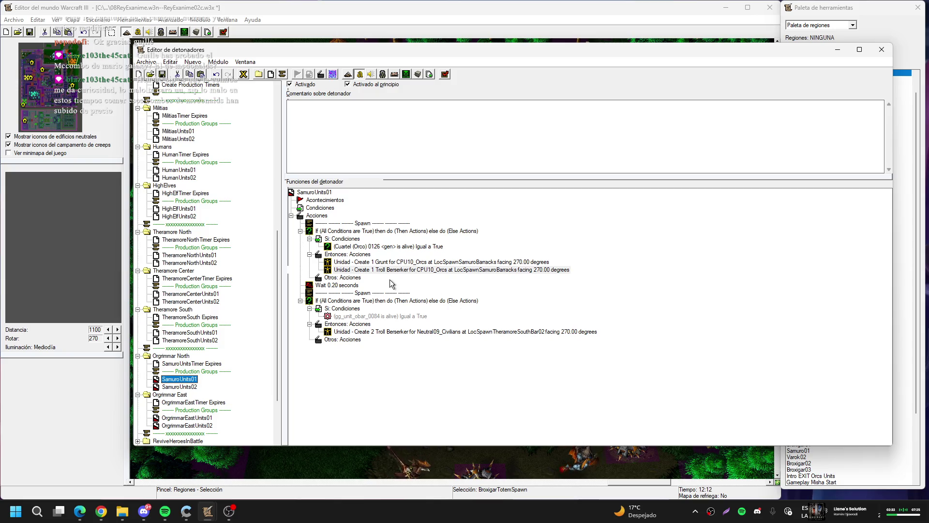
- Pick Bestiario 0134 on the map as the unit in the second block's 'is alive' condition
double_click(370, 316)
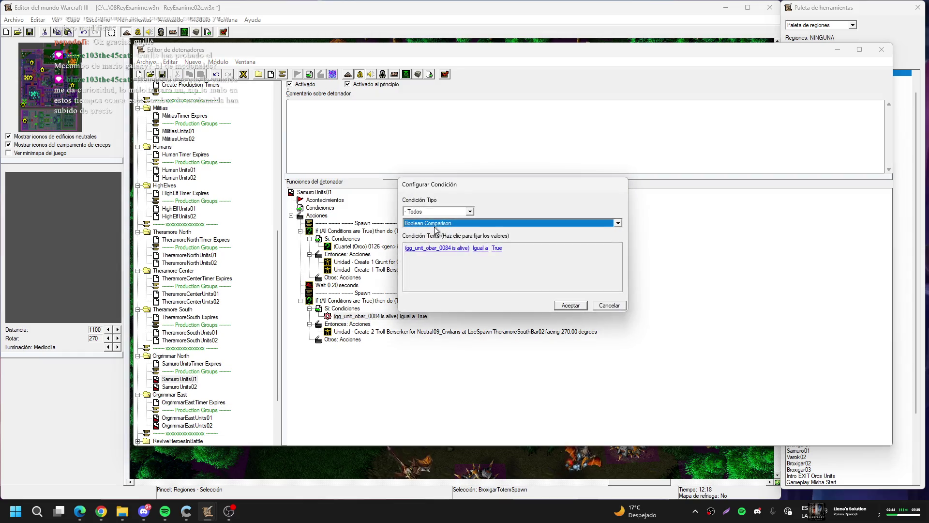
left_click(459, 248)
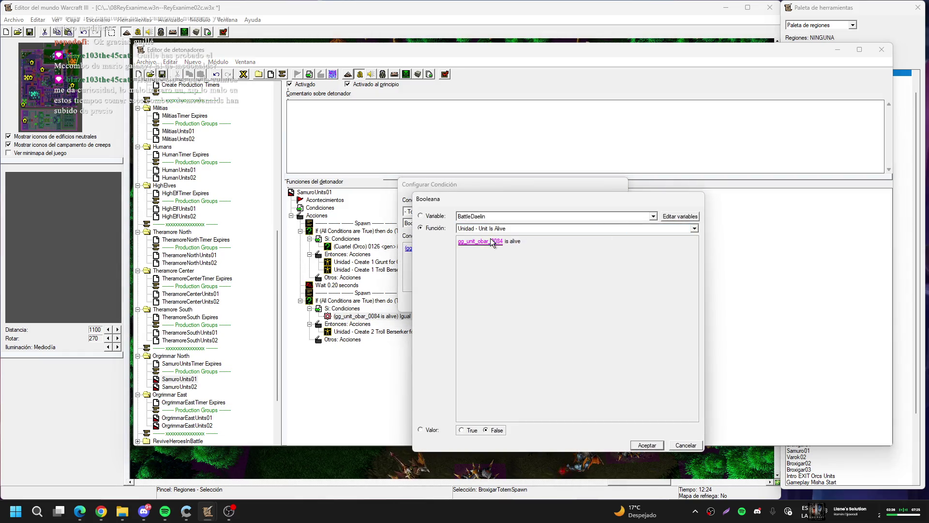
left_click(480, 241)
left_click(638, 239)
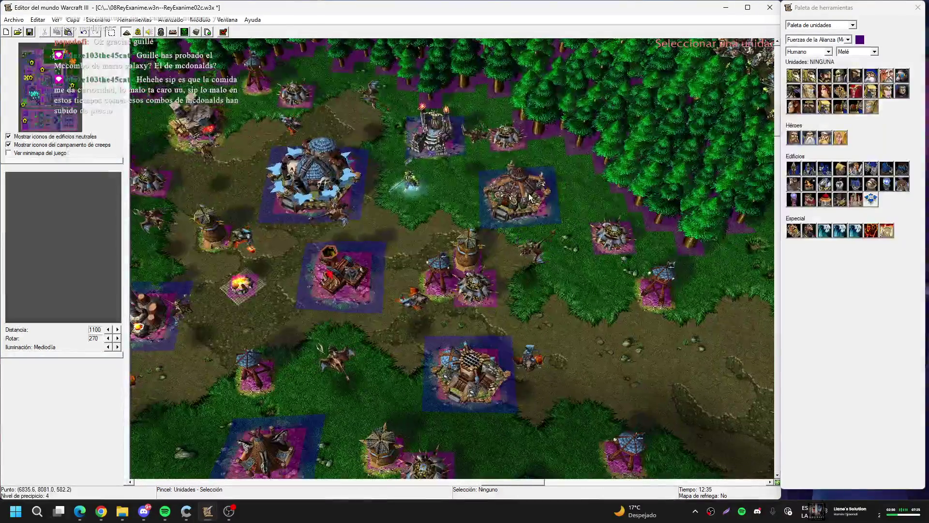
left_click(528, 190)
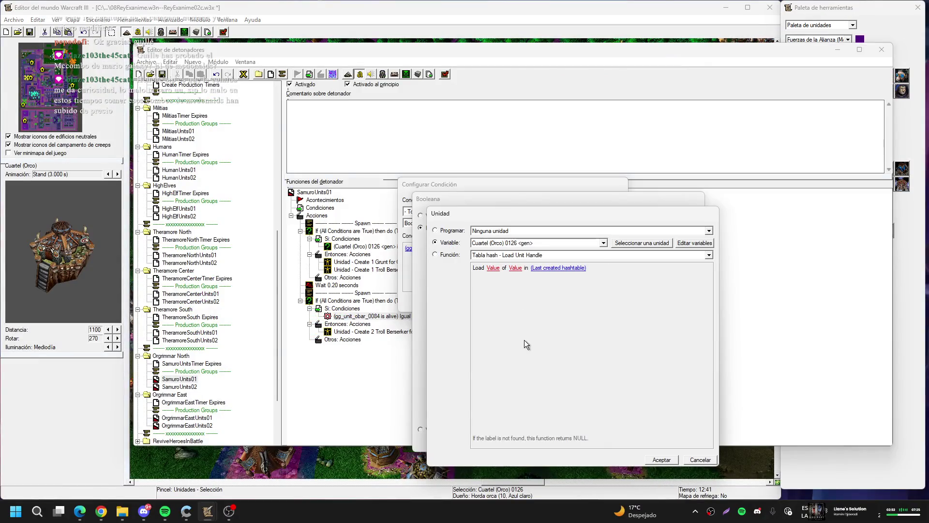
left_click(648, 244)
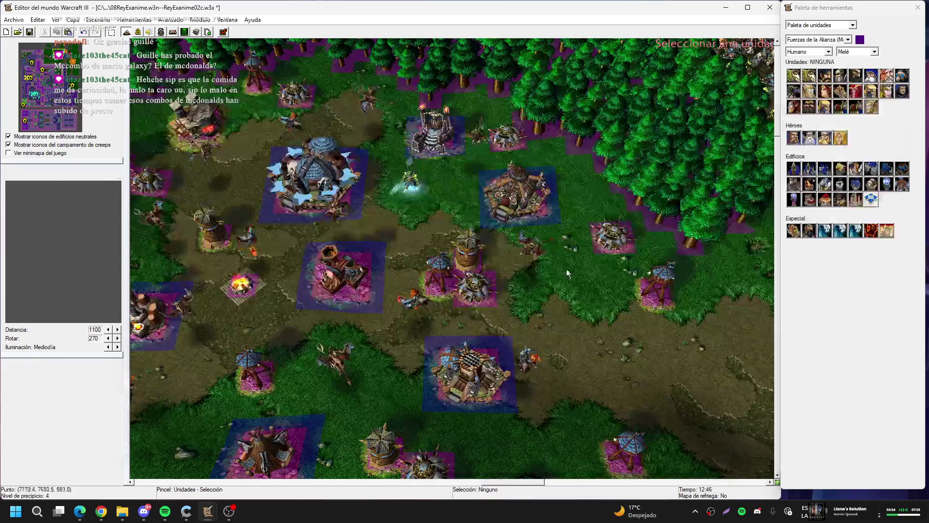
left_click(559, 296)
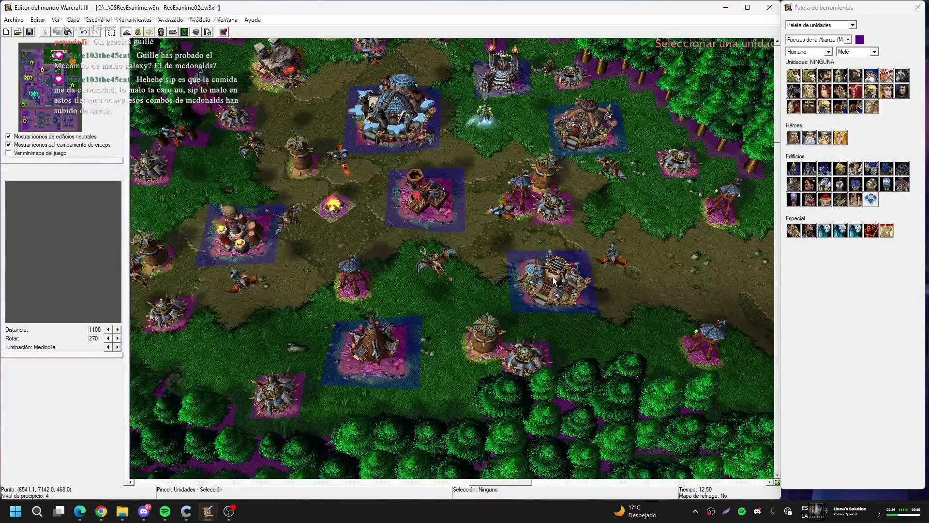
key("Return")
key("Return")
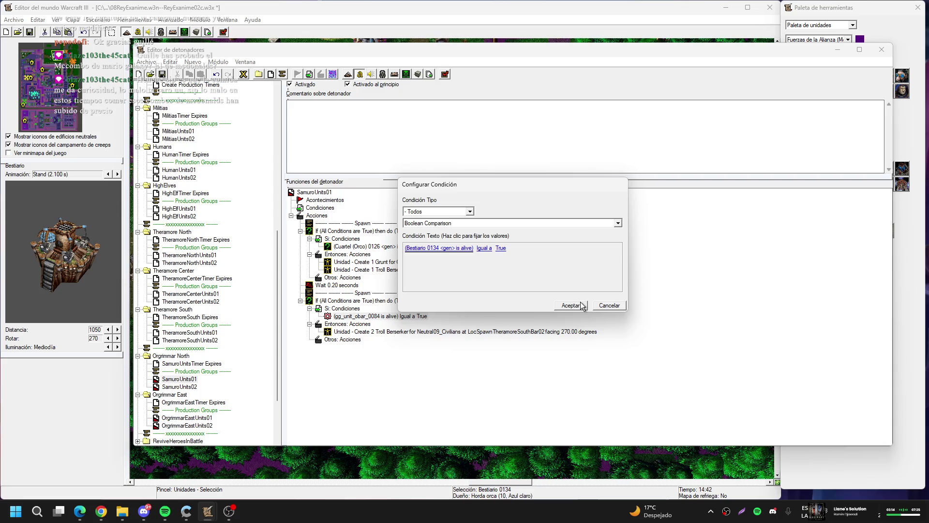
left_click(582, 303)
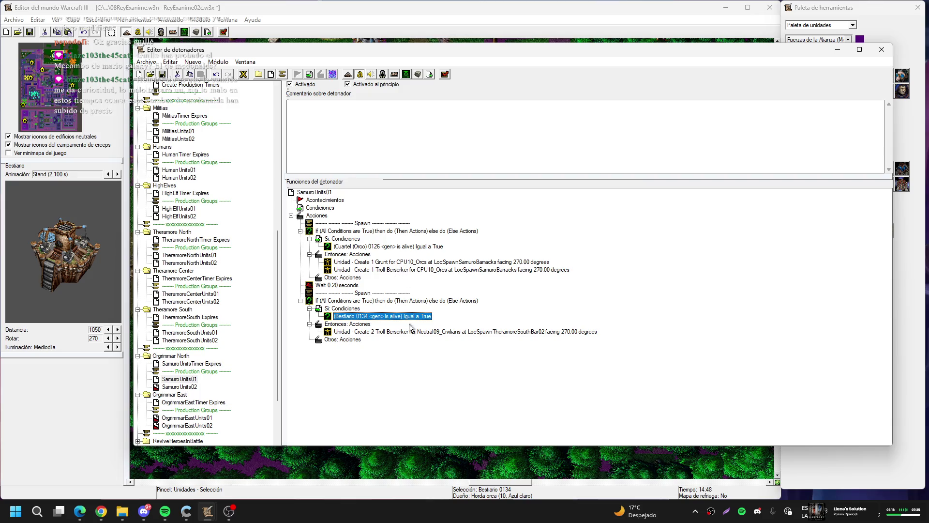
- Give the Troll Berserker action owner CPU10_Orcs and spawn point LocSpawnSamuroBeastiary
double_click(432, 332)
left_click(494, 248)
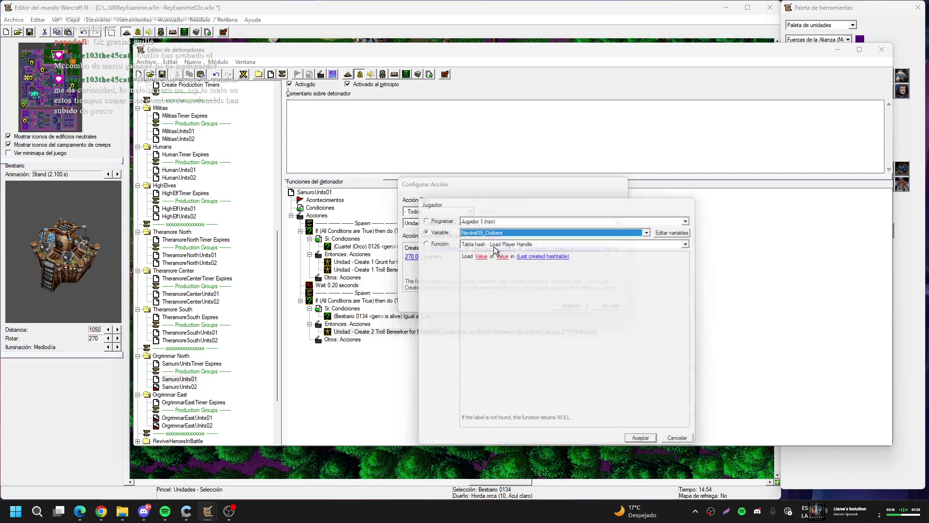
key("Up")
key("Up")
key("Up")
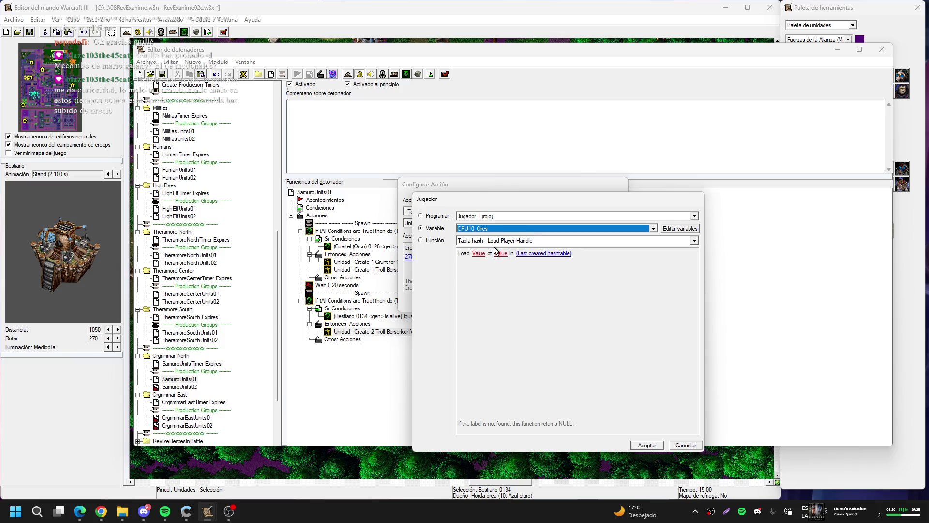
key("Return")
left_click(529, 249)
left_click(536, 216)
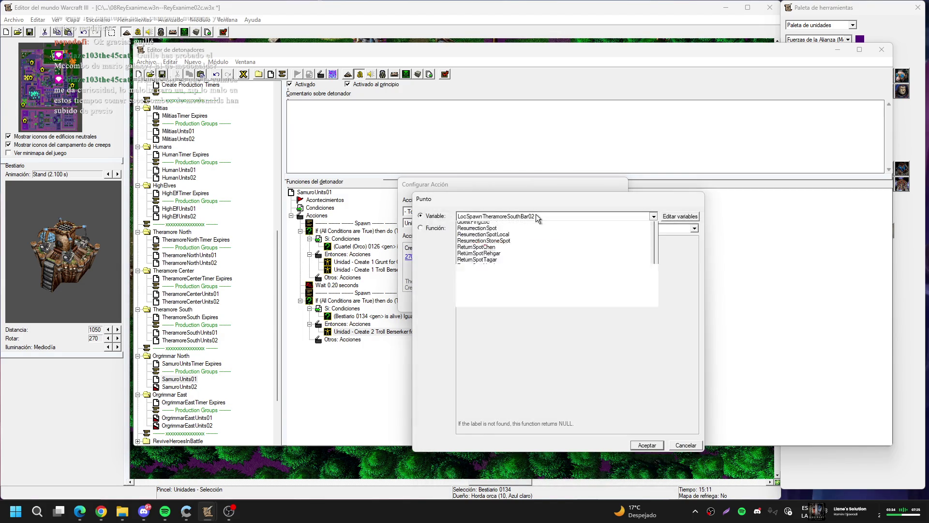
scroll(535, 214, "up", 1)
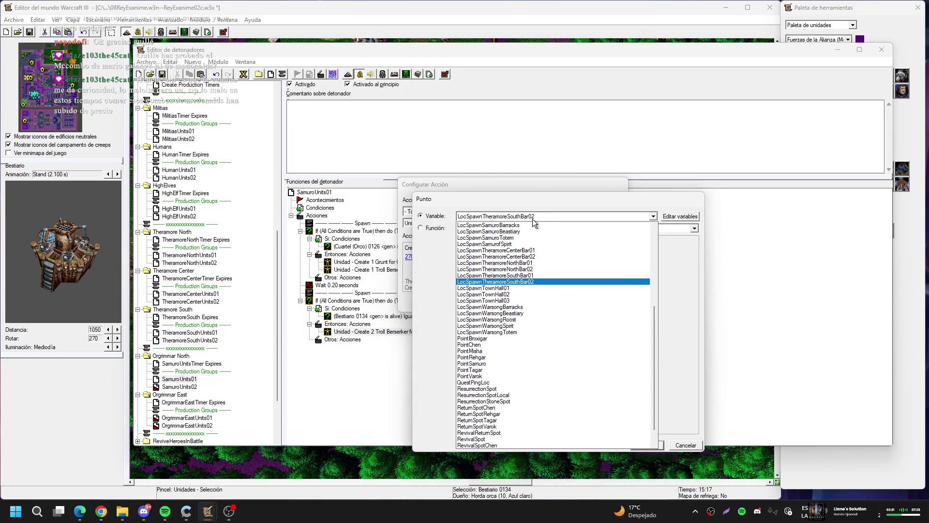
left_click(514, 231)
key("Return")
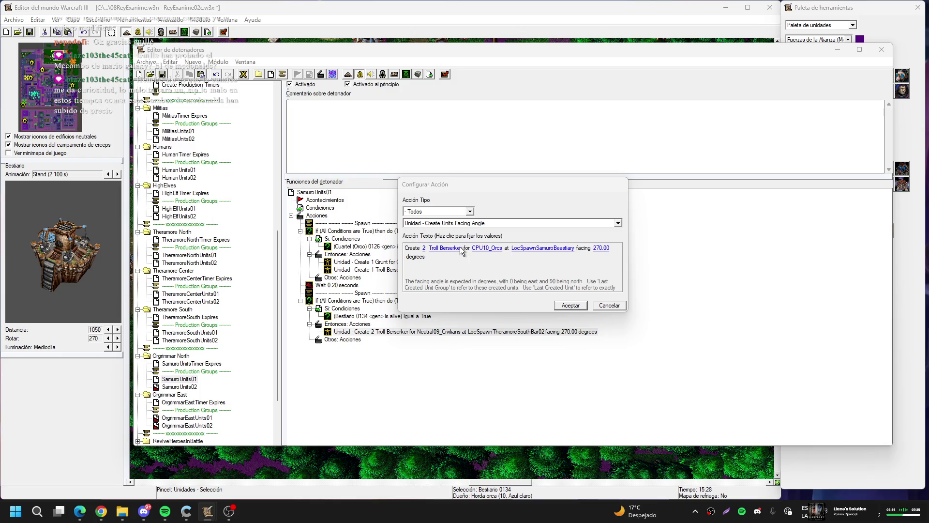
- Make the action create Incursor and paste a duplicate of it beneath
left_click(459, 249)
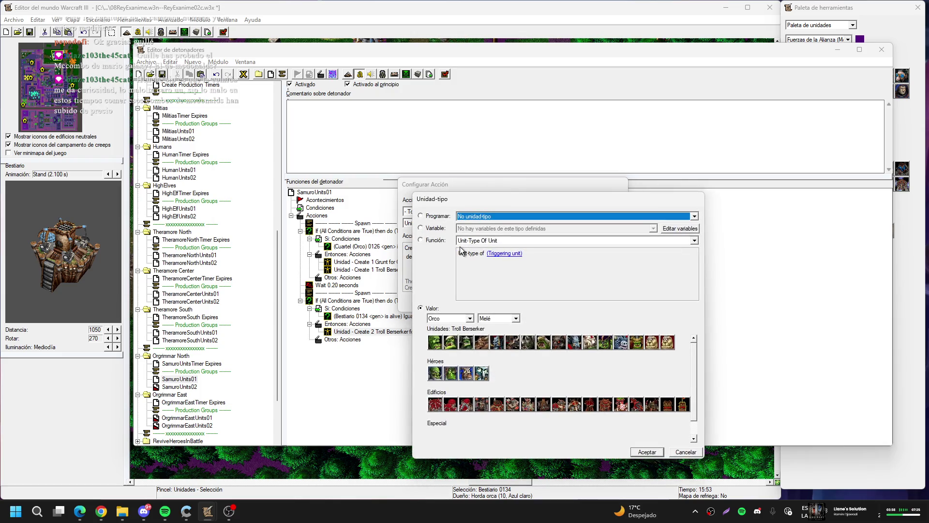
left_click(468, 342)
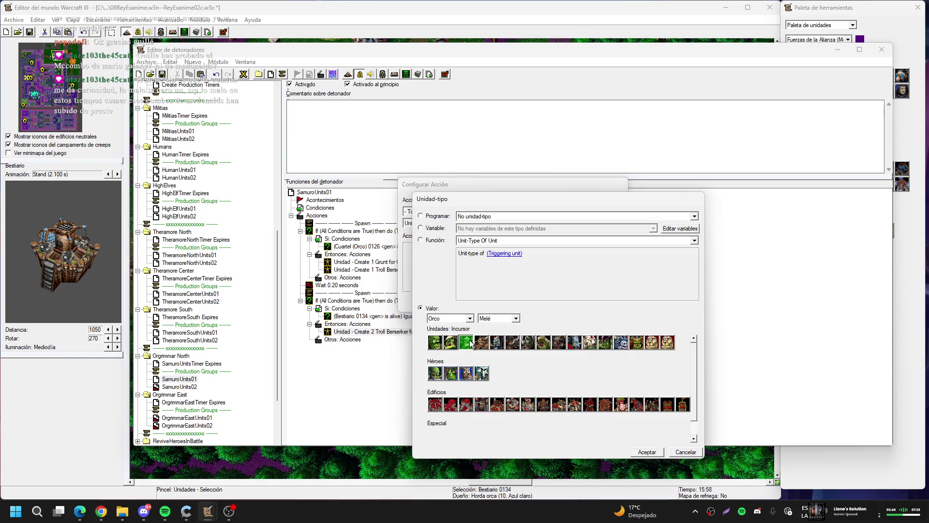
double_click(469, 342)
key("Return")
key("ctrl+c")
key("ctrl+v")
double_click(470, 340)
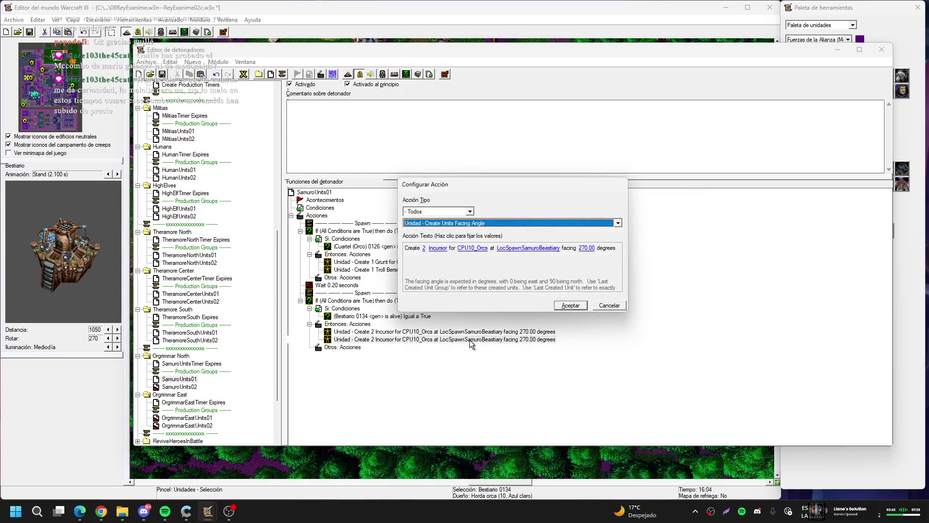
left_click(436, 248)
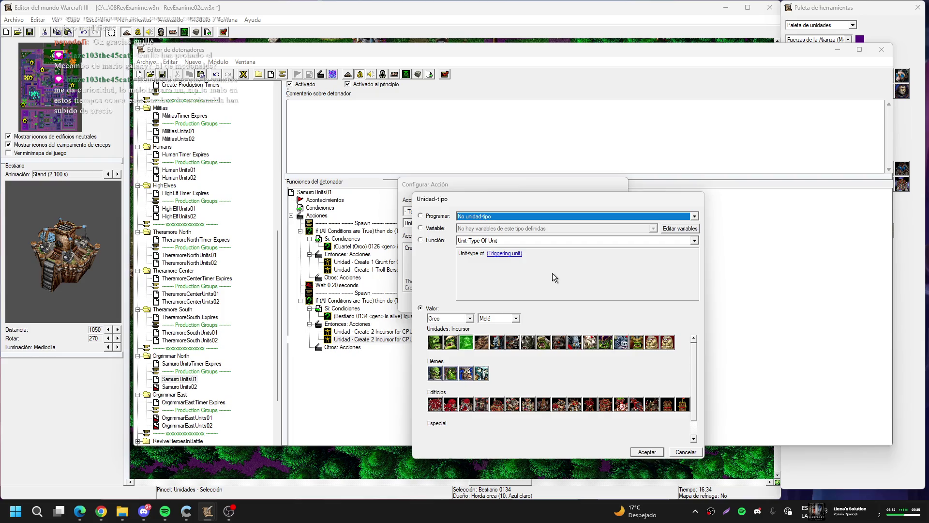
- Switch the unit list to the Personalizar set and make the copy create Lancero orco
left_click(496, 318)
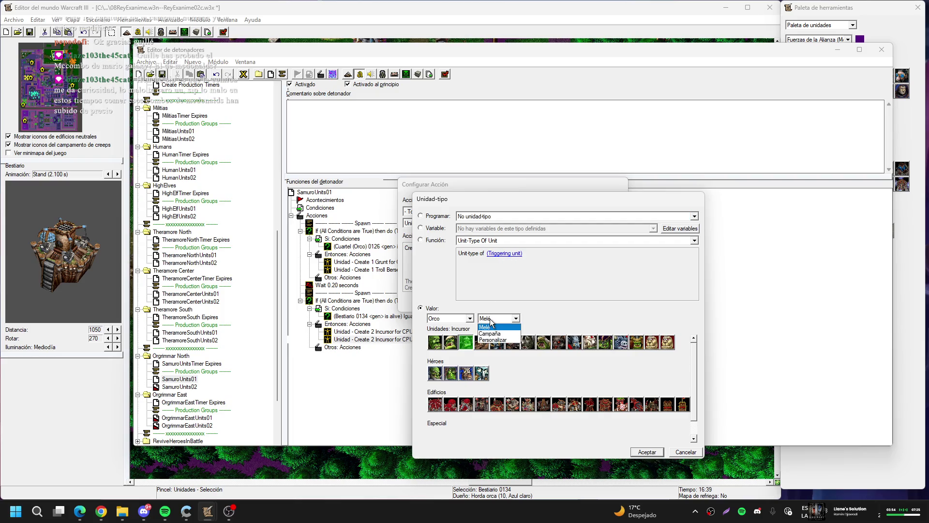
left_click(498, 340)
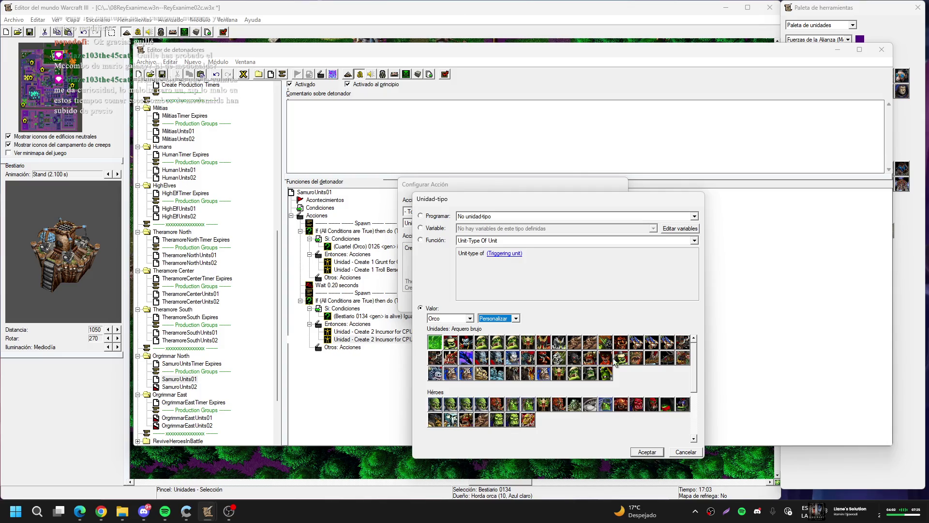
left_click(620, 358)
key("Return")
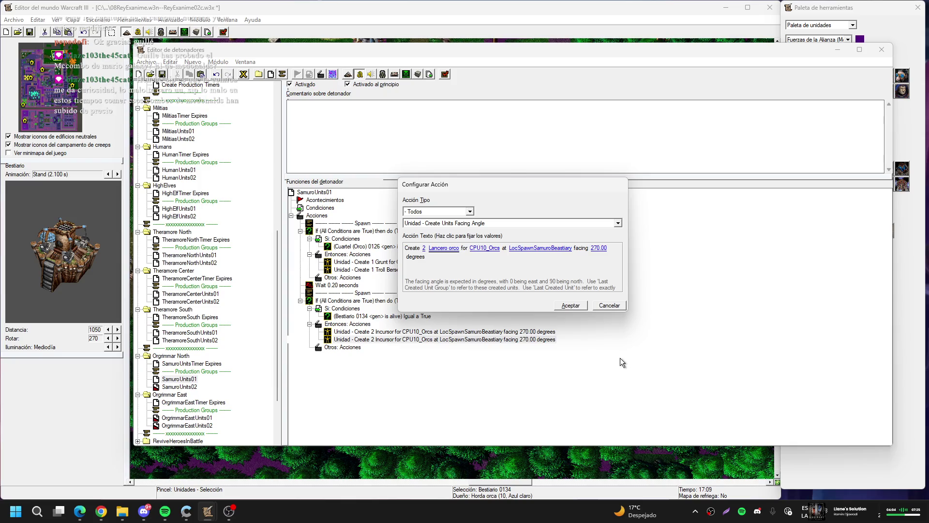
key("Return")
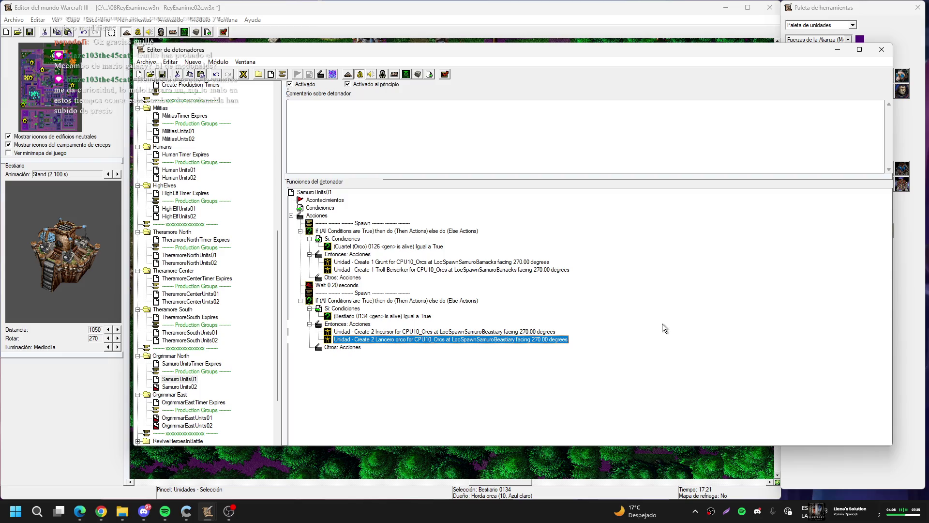
- Copy the Wait, Spawn comment and If block and paste a duplicate below
left_click_drag(324, 287, 351, 303)
key("ctrl+c")
key("ctrl+v")
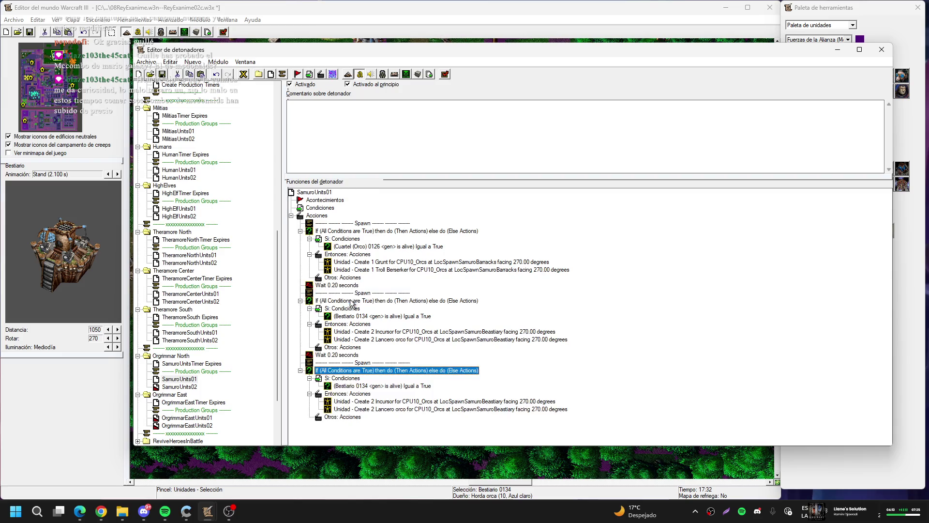
- Make the copied block's condition check that Pabellón del espíritu 0130 is alive
double_click(377, 385)
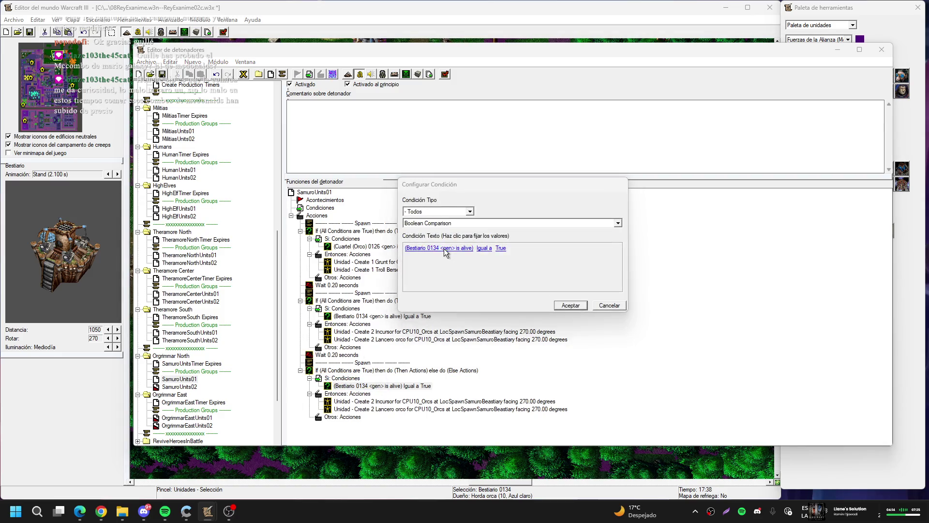
left_click(443, 249)
left_click(650, 237)
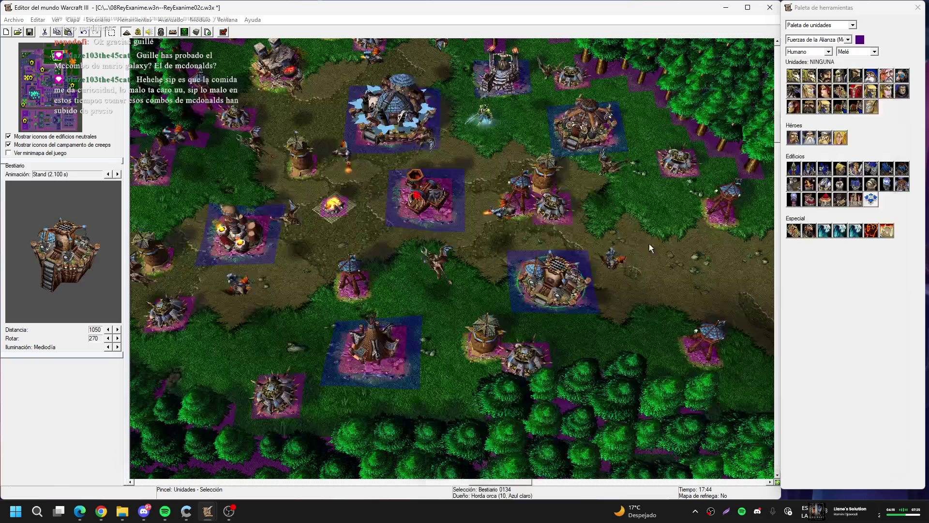
left_click(534, 330)
key("Up")
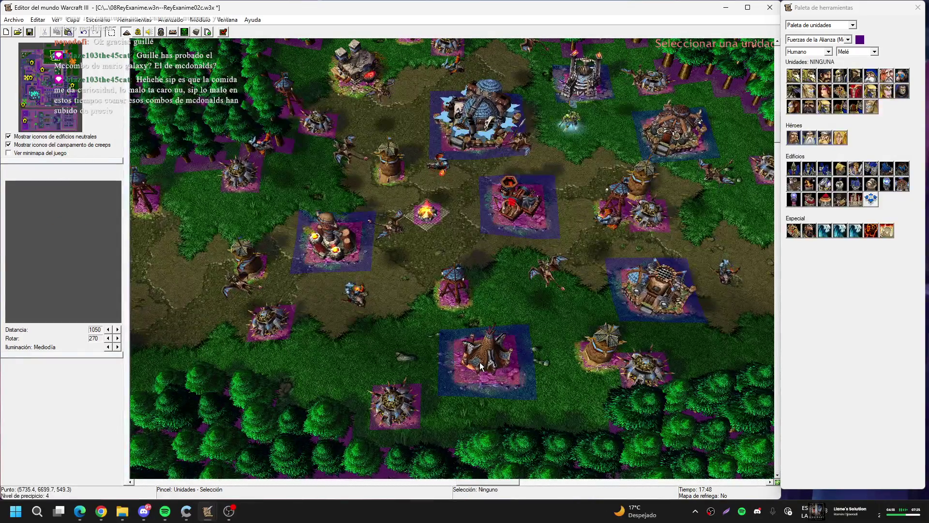
left_click(480, 365)
key("Return")
key("Down")
key("Down")
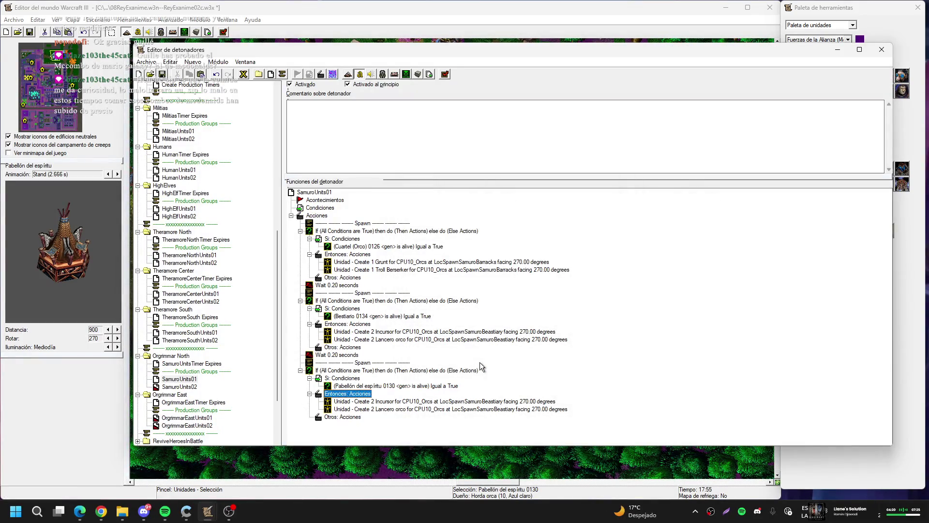
key("Return")
left_click(442, 248)
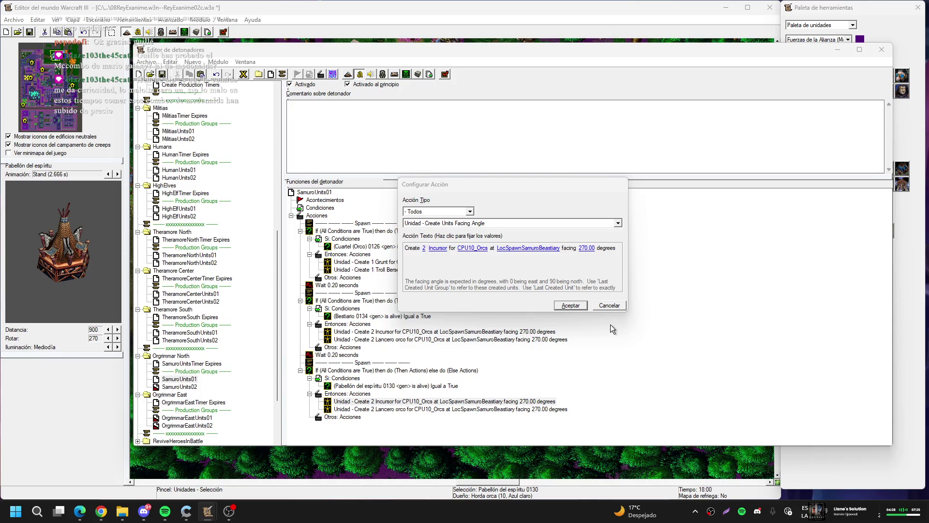
- Set the third block's first action to create 1 Chamán at LocSpawnSamurofSpirit
double_click(585, 342)
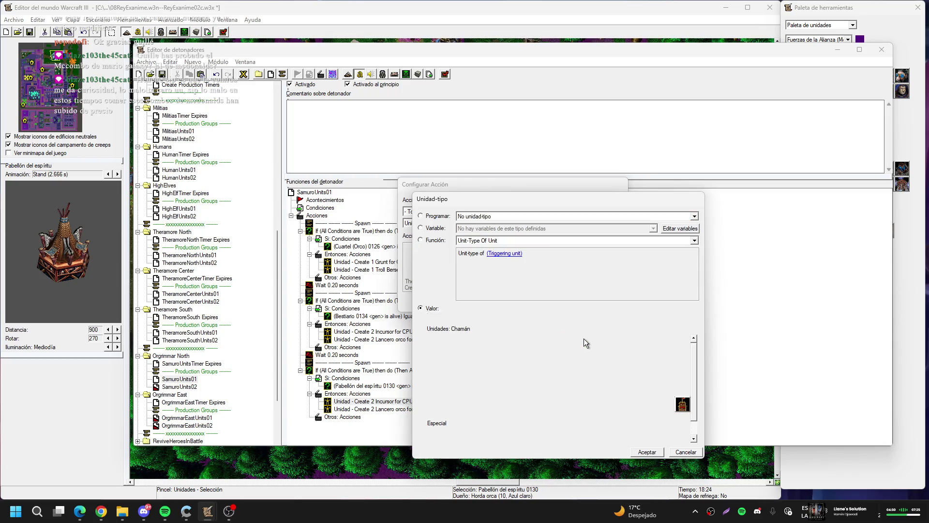
left_click(424, 248)
type("1")
key("Return")
left_click(530, 248)
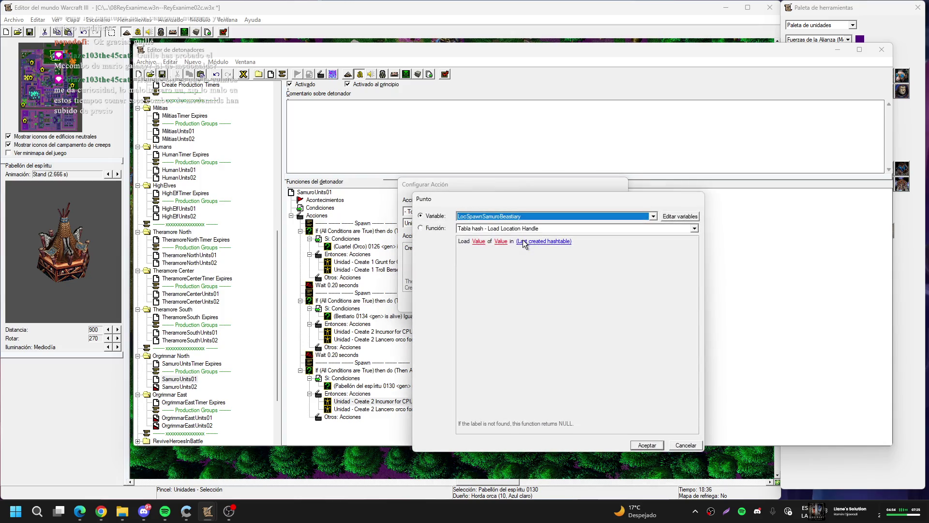
key("Down")
key("Return")
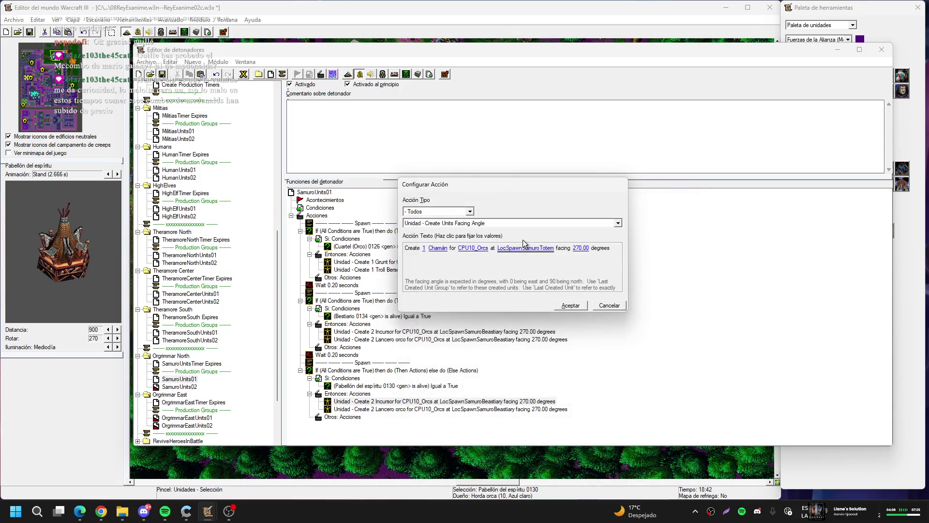
left_click(528, 249)
key("Up")
key("Up")
key("Up")
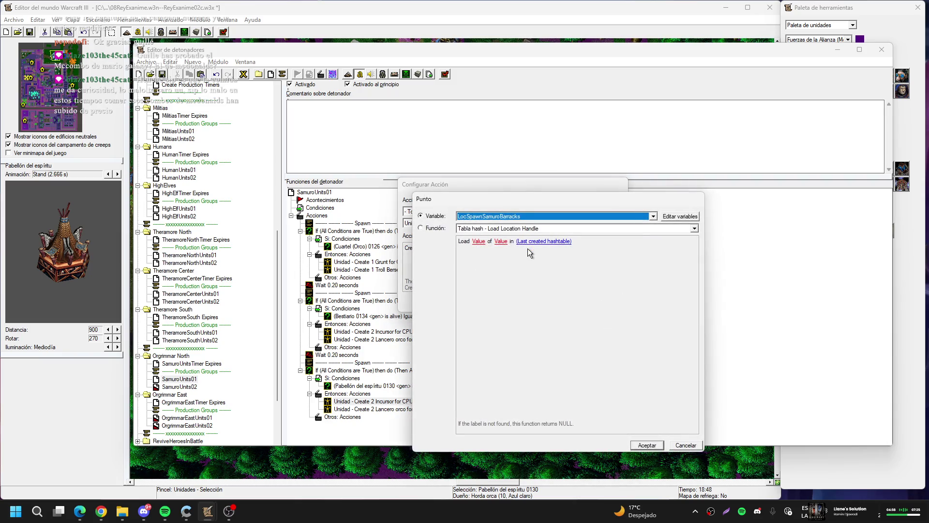
key("Down")
key("Down")
key("Down")
key("Return")
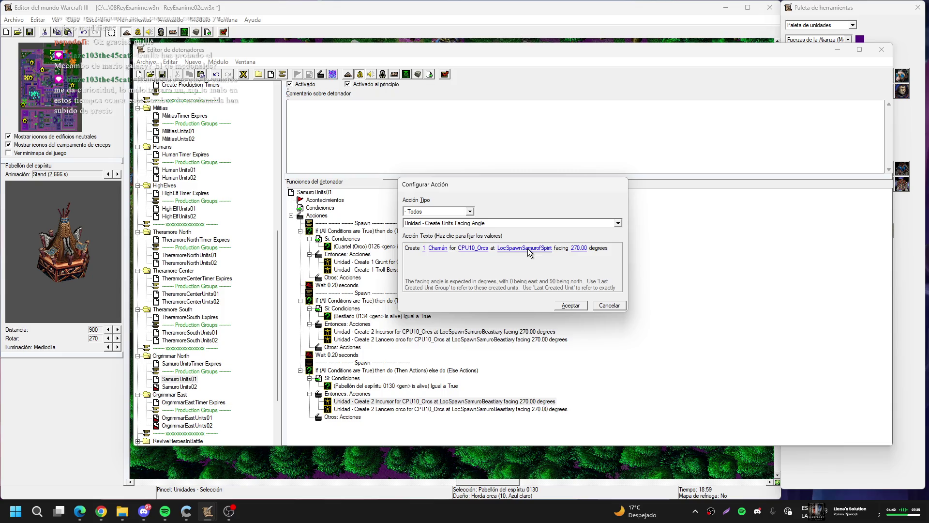
key("Return")
- Rename the variable LocSpawnSamurofSpirit to LocSpawnSamuroSpirit
left_click(246, 77)
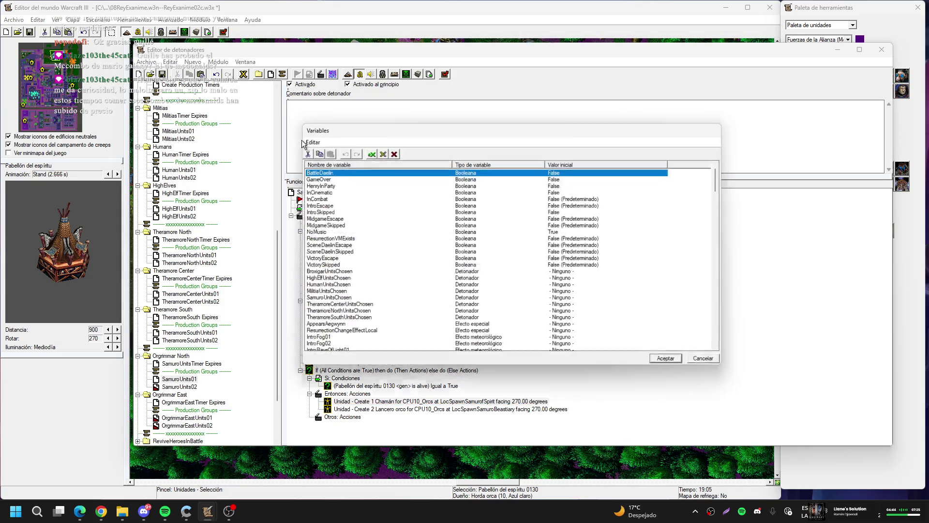
scroll(368, 193, "down", 10)
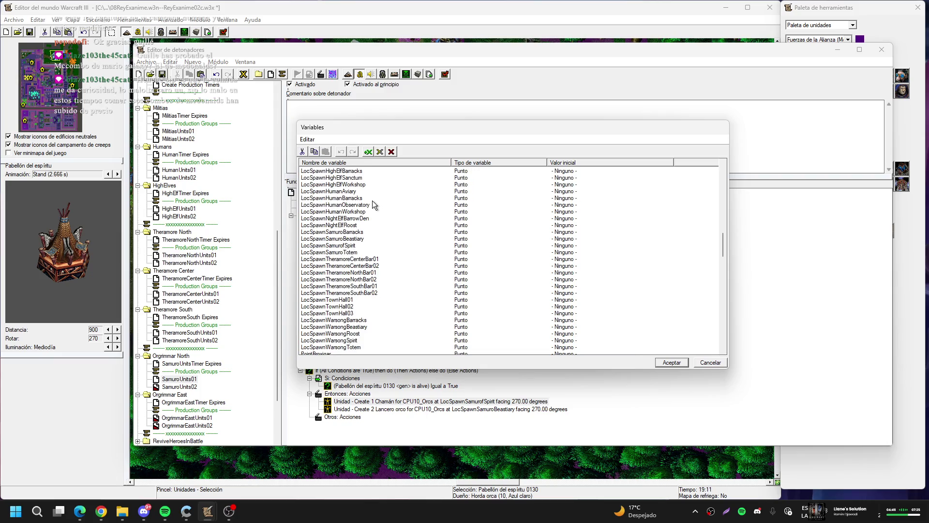
double_click(359, 246)
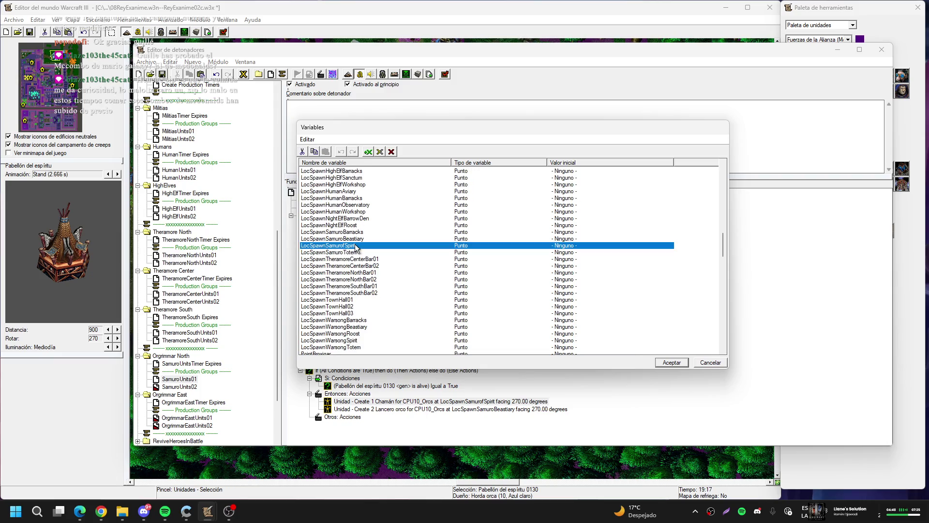
left_click(546, 224)
key("BackSpace")
key("Return")
left_click(678, 361)
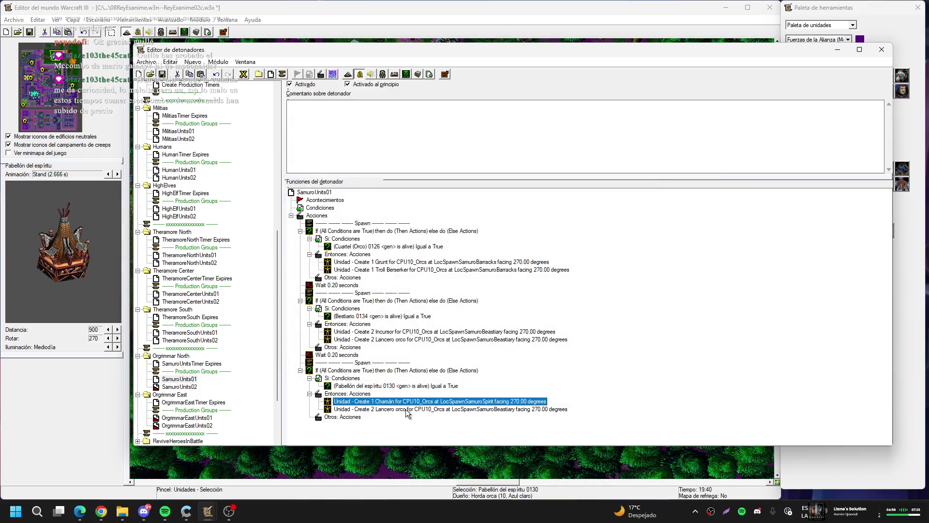
- Reduce the Bestiario block's Incursor and Lancero orco spawns to 1 each
left_click(366, 332)
double_click(366, 333)
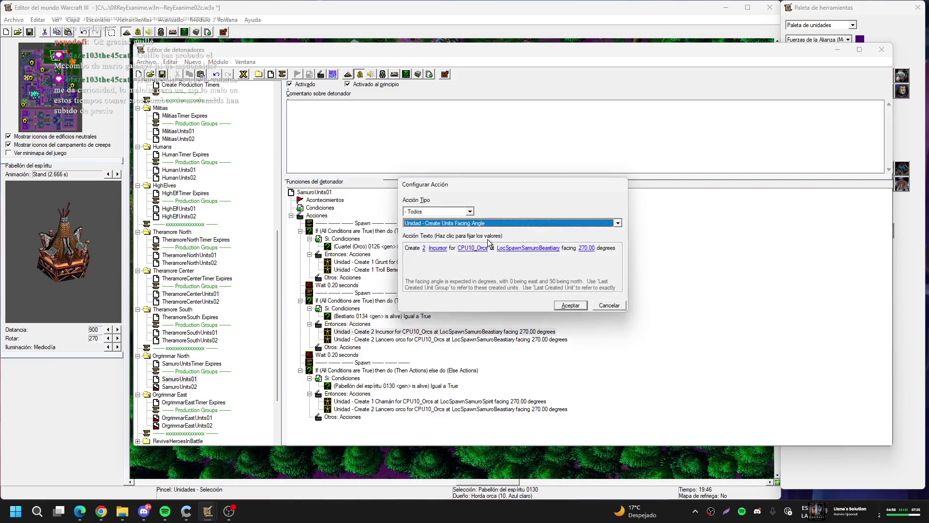
left_click(425, 248)
type("1")
key("Return")
key("Return")
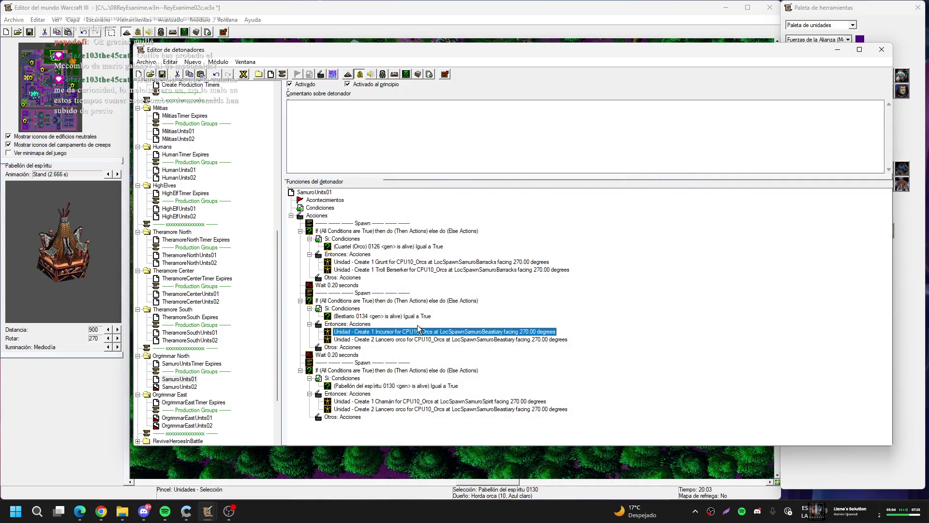
double_click(419, 338)
left_click(424, 248)
type("1")
key("Return")
key("Return")
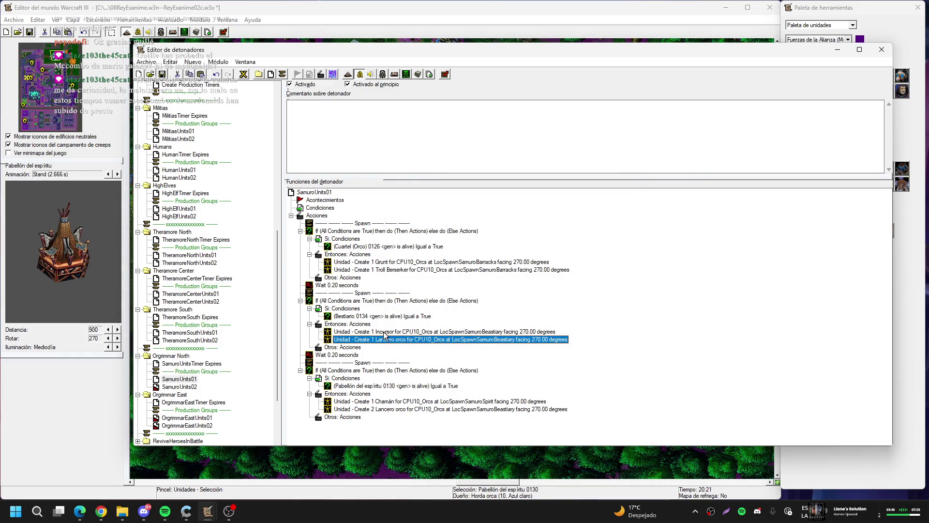
- Duplicate the Chamán action and delete the Lancero orco action in the spirit block
left_click(387, 333)
left_click(399, 402)
key("ctrl+c")
key("ctrl+v")
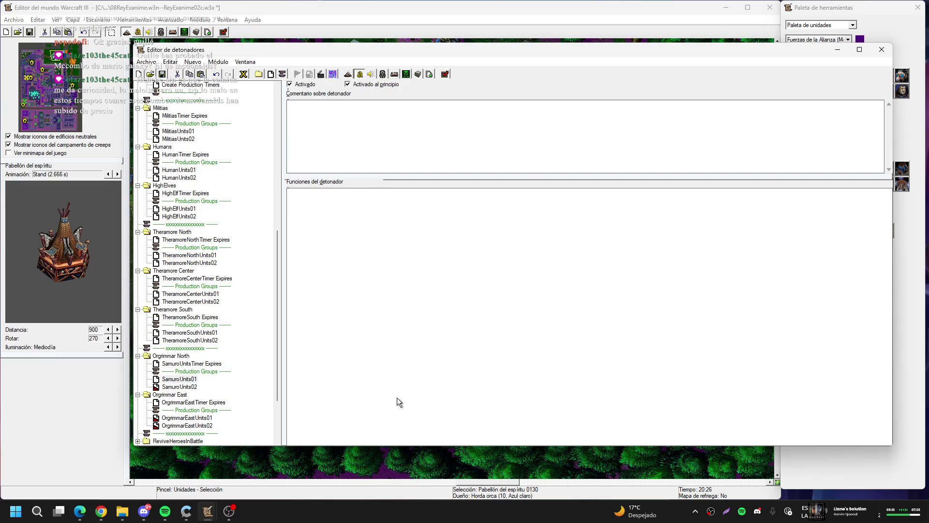
key("Down")
key("Delete")
key("Down")
key("Down")
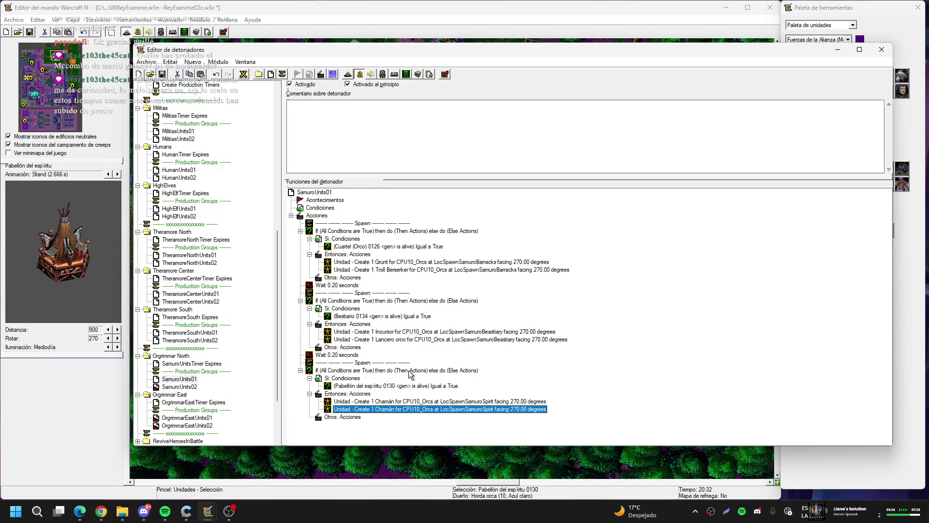
- Change the duplicated Chamán action to create 1 Curandero Troll at LocSpawnSamuroSpirit
key("Return")
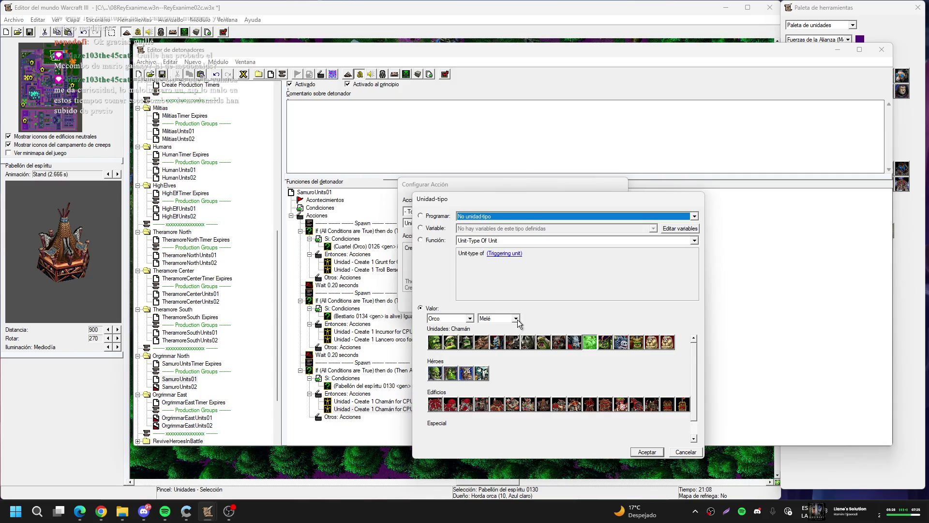
left_click(576, 343)
key("Return")
key("Return")
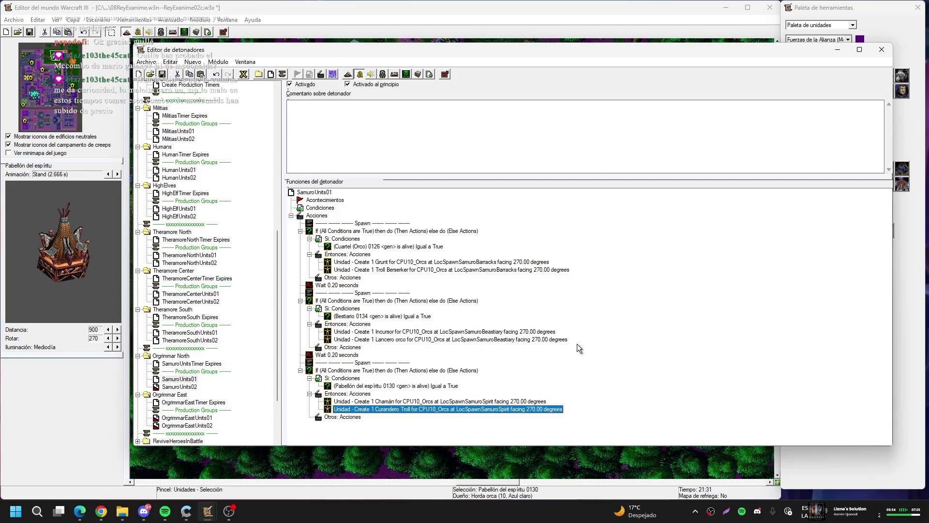
left_click(339, 356)
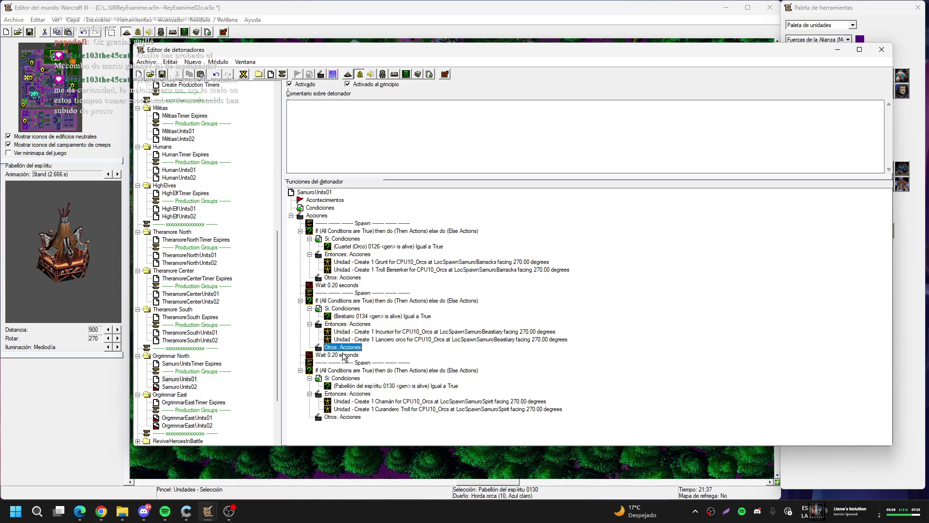
- Copy the Wait, Spawn and spirit If rows and paste them as a fourth block
left_click(359, 363, "shift")
left_click(367, 372, "shift")
key("ctrl+c")
left_click(366, 372)
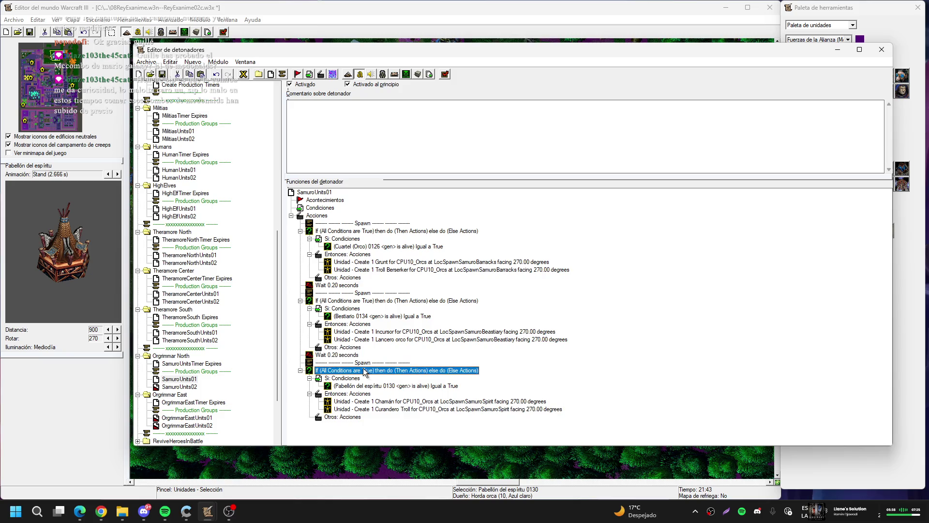
key("ctrl+v")
scroll(373, 394, "down", 2)
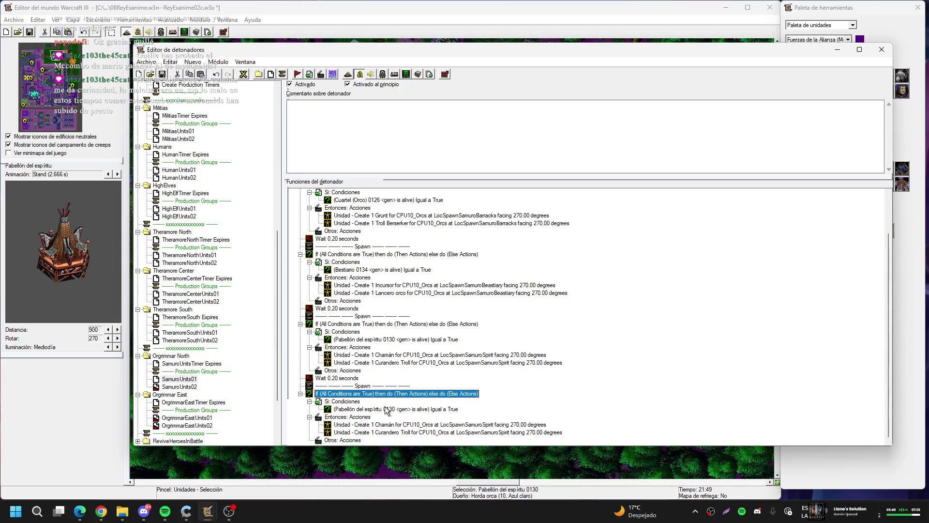
- Make the new block's alive condition check Tótem Tauren 0129, picked from the map
double_click(387, 409)
left_click(454, 248)
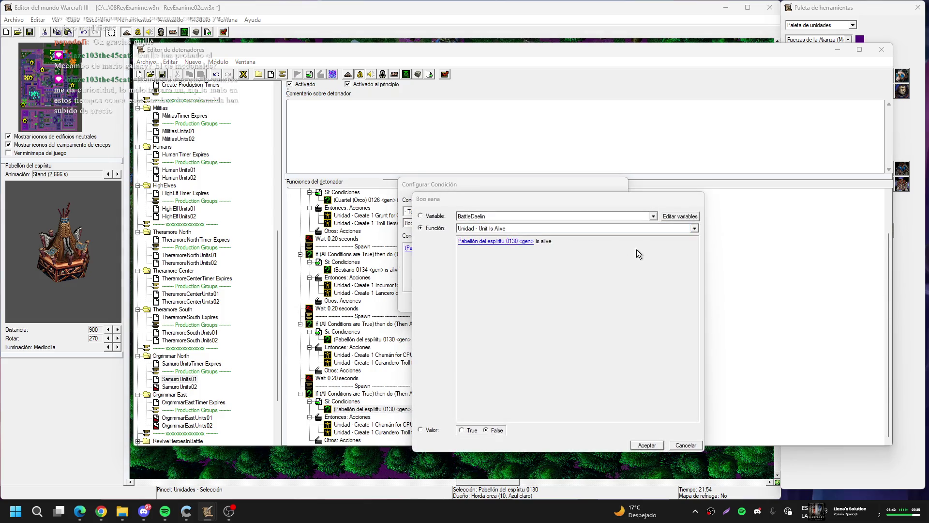
left_click(657, 249)
left_click(658, 243)
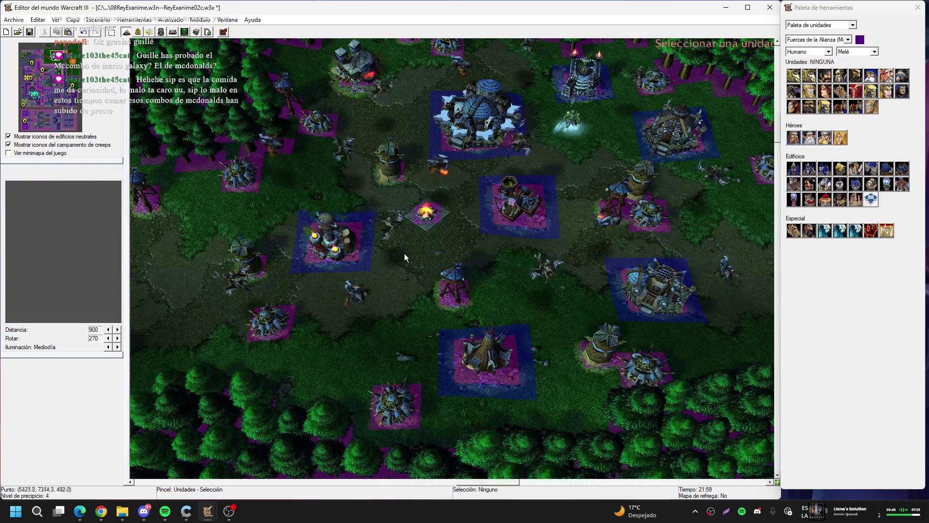
left_click(338, 239)
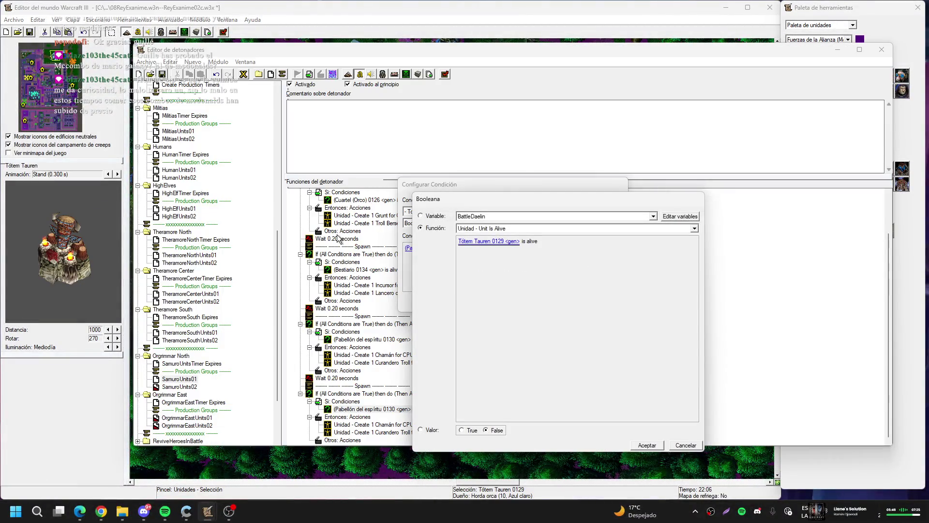
key("Return")
key("Return")
key("Return")
- Delete the Curandero Troll action and make the Chamán action create 1 Tauren at LocSpawnSamuroTotem
key("Down")
key("Down")
key("Down")
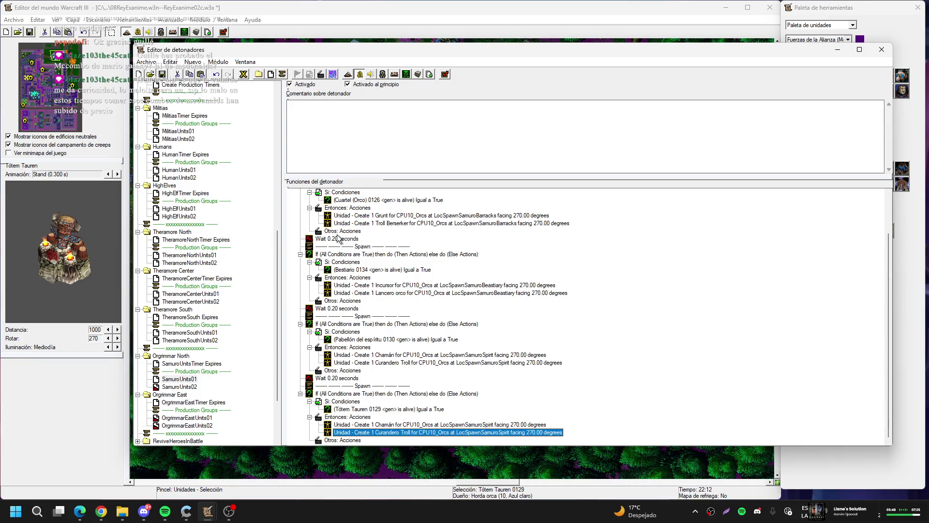
key("Delete")
key("Return")
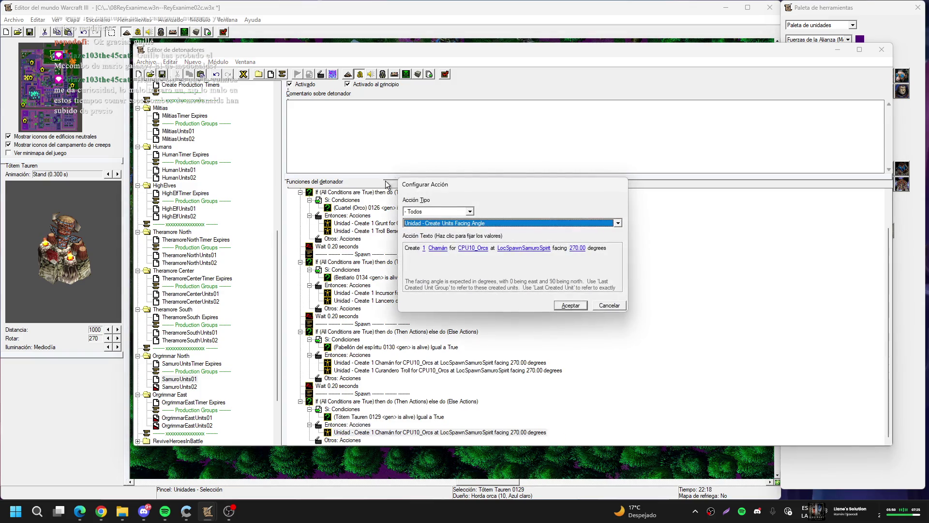
left_click(440, 248)
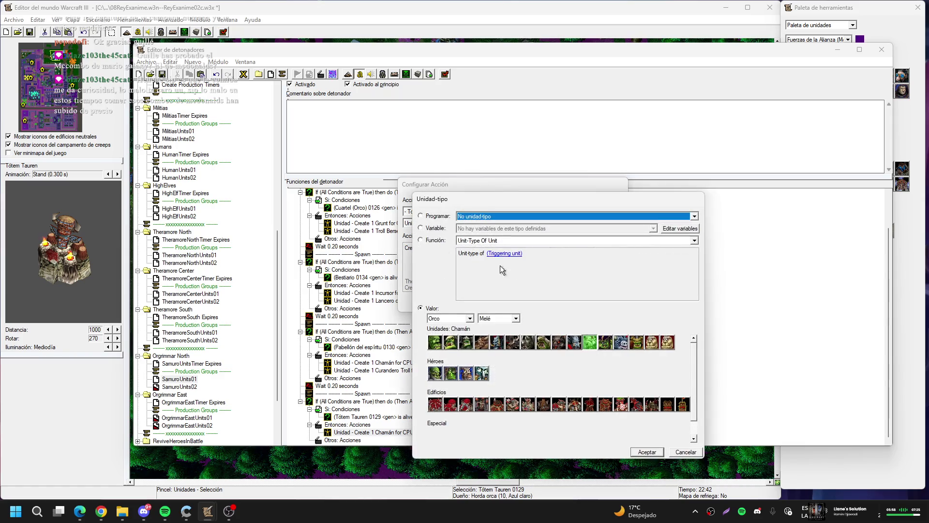
double_click(482, 340)
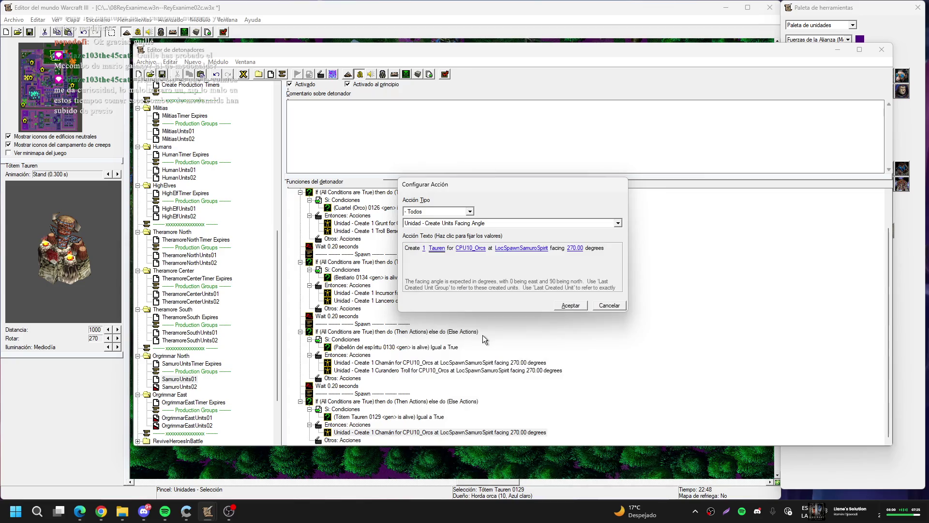
left_click(531, 248)
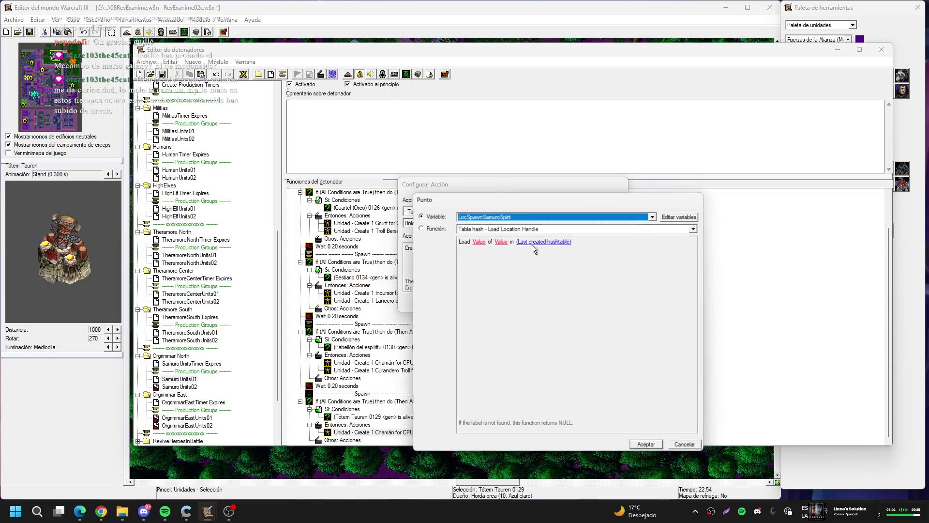
key("Return")
key("Return")
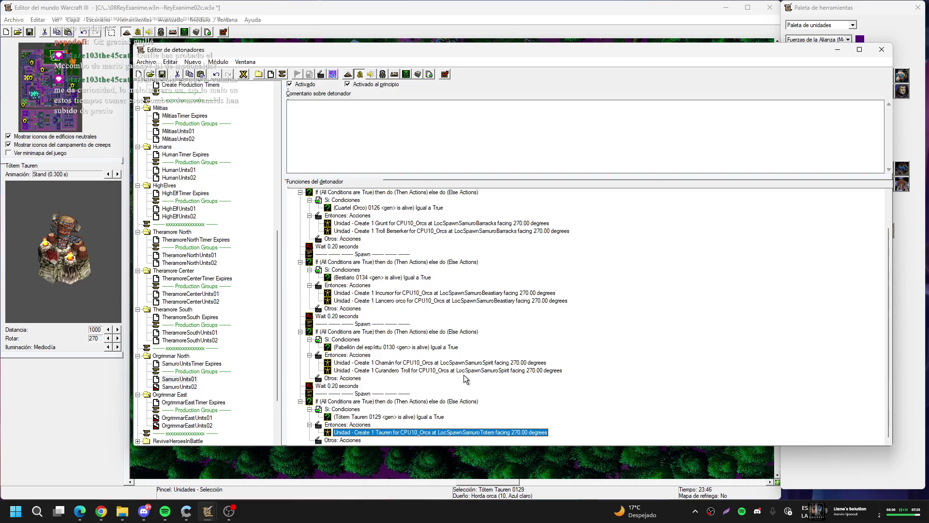
scroll(452, 385, "up", 3)
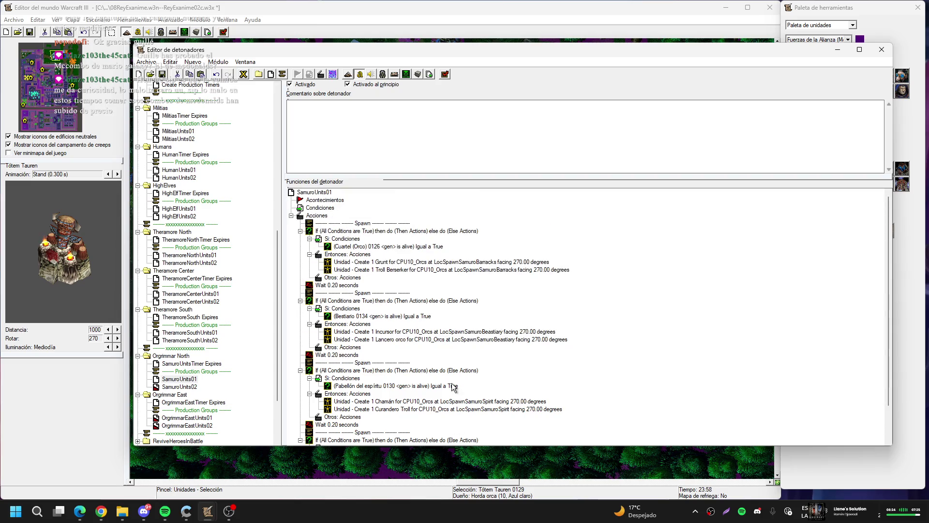
- Select the If, Wait and Spawn rows of the first three spawn blocks
left_click(353, 224)
left_click(367, 232, "shift")
left_click(339, 285, "shift")
left_click(362, 293, "shift")
left_click(367, 301, "shift")
scroll(368, 310, "down", 2)
left_click(356, 316, "shift")
left_click(363, 324, "shift")
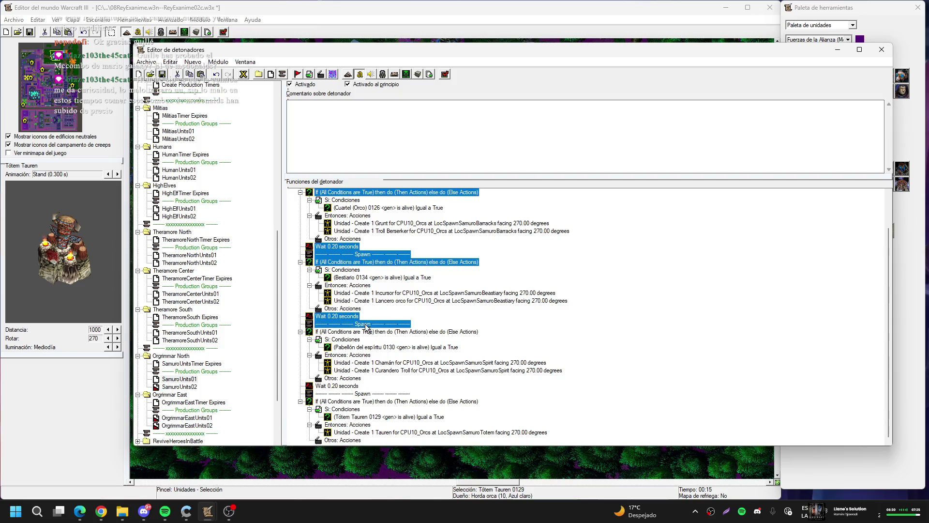
left_click(368, 331, "shift")
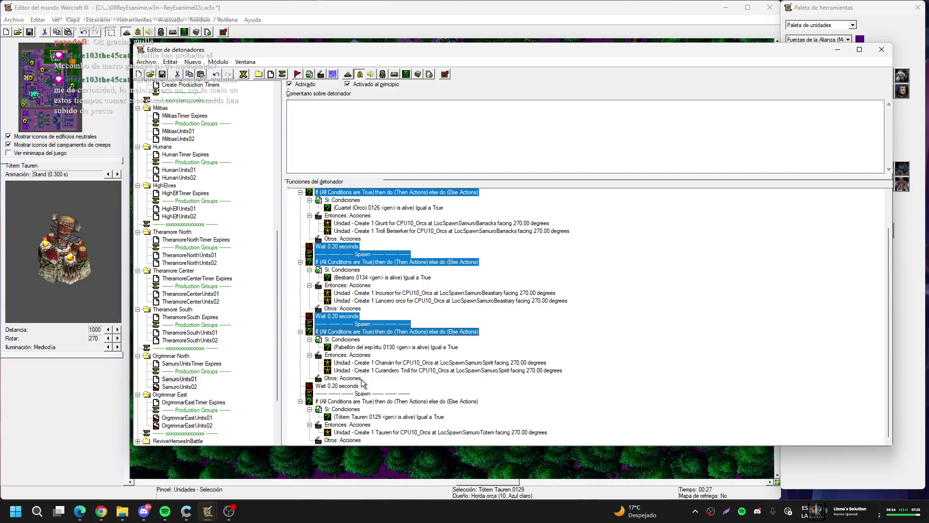
- Add the fourth spawn block to the selection, then go to SamuroUnits02's Create 1 Grunt action
left_click(344, 387, "shift")
left_click(376, 404, "shift")
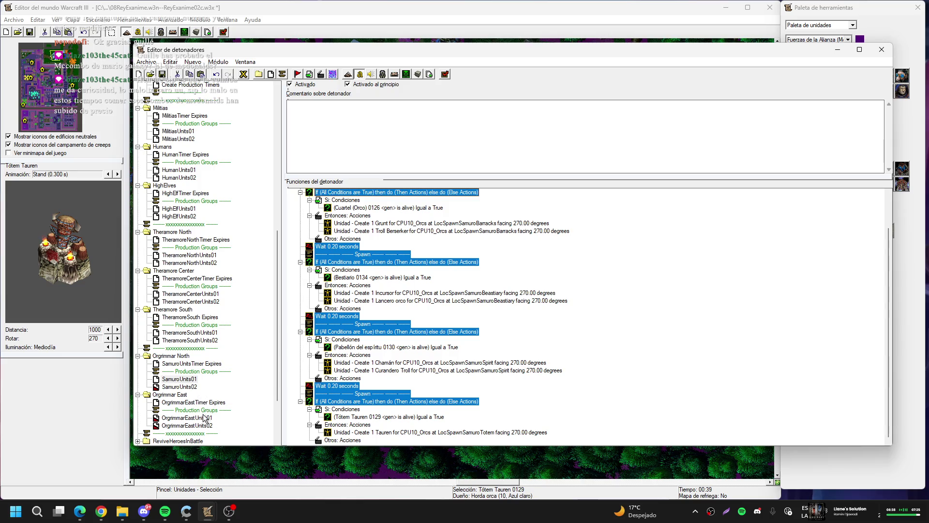
left_click(196, 387)
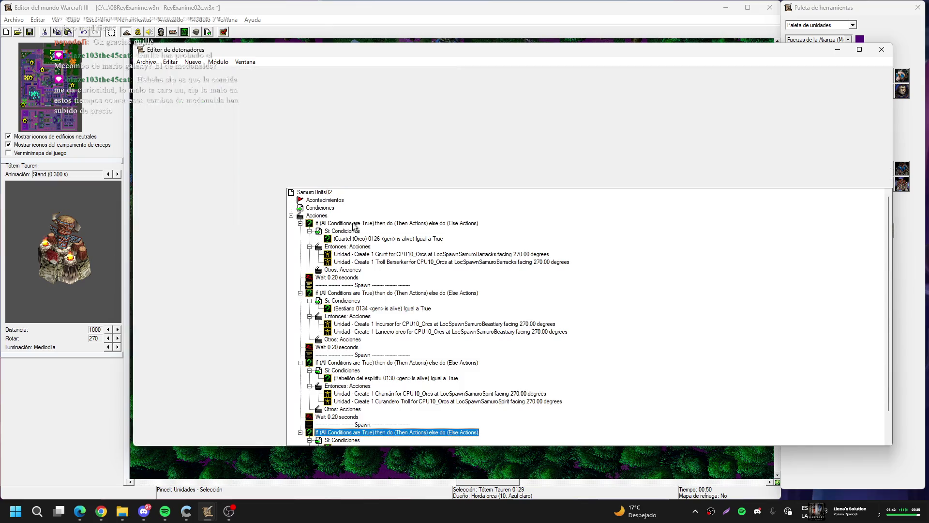
double_click(412, 254)
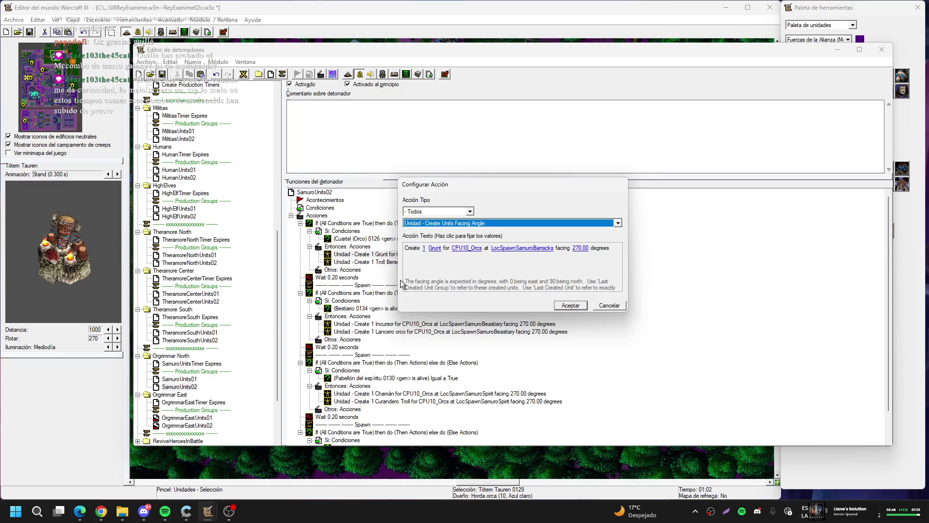
- Change the first barracks spawn from Grunt to Demoledor
left_click(439, 249)
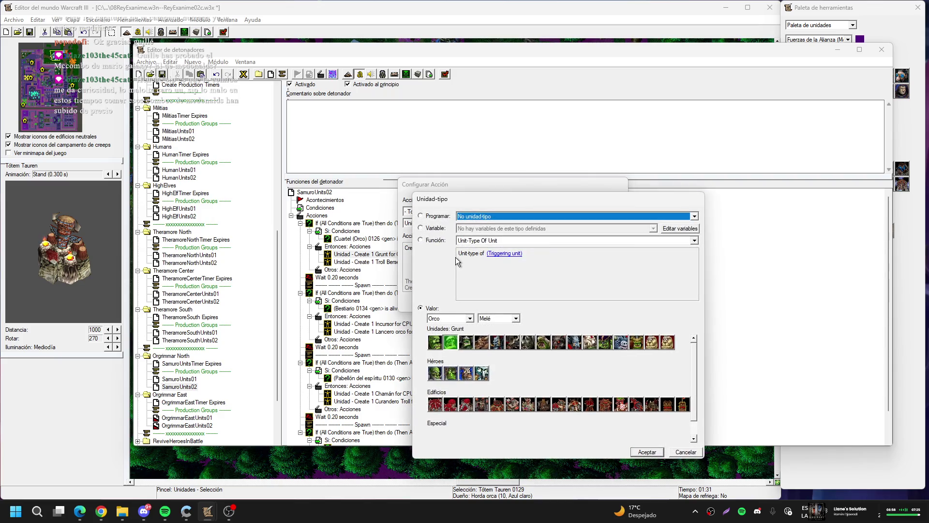
left_click(516, 343)
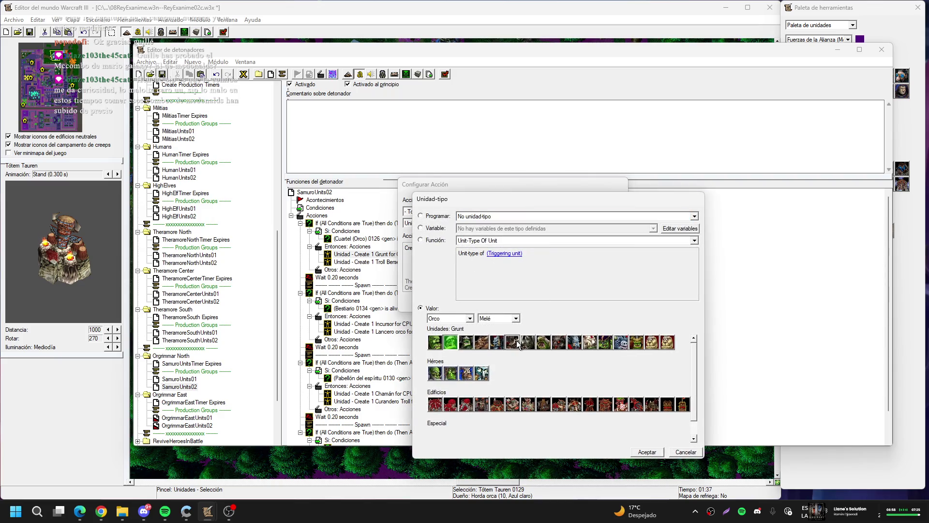
double_click(515, 341)
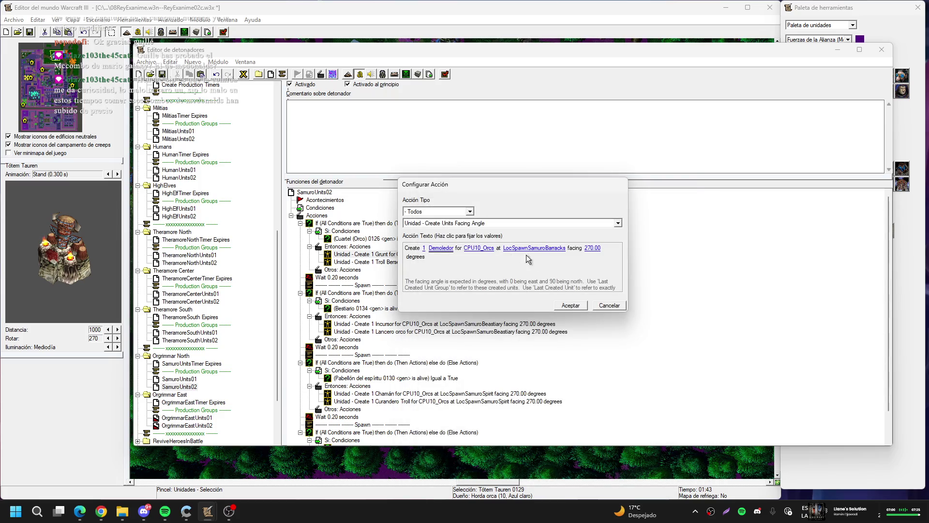
left_click(570, 306)
- Replace the Troll Berserker spawn with an Ogro Stonemaul
double_click(363, 261)
left_click(456, 249)
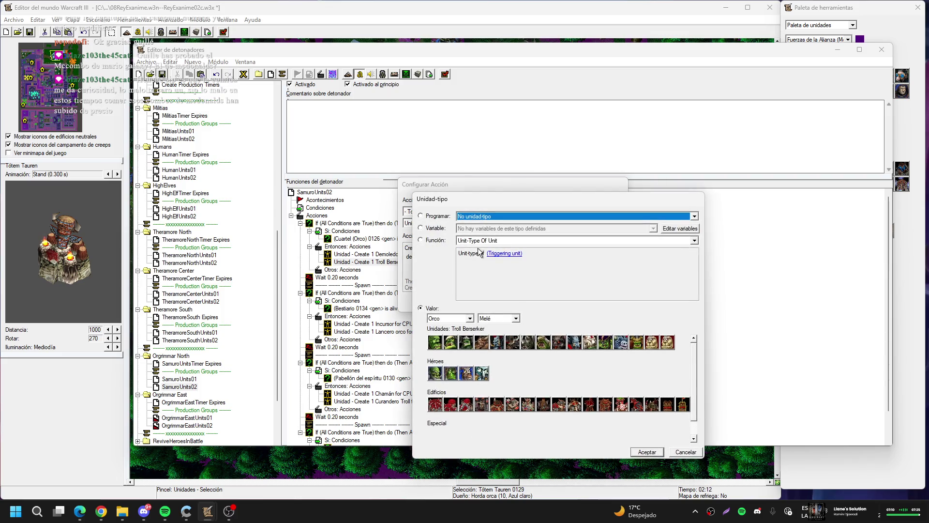
left_click(652, 342)
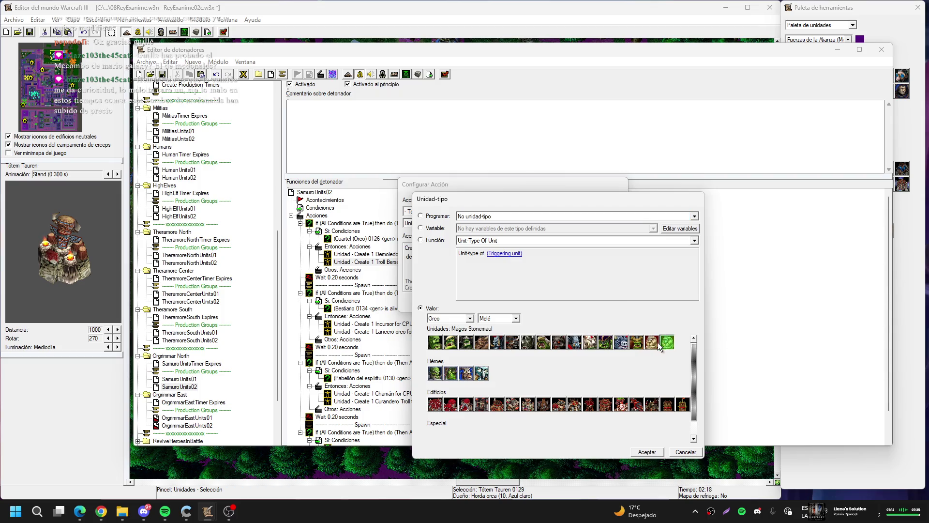
double_click(652, 343)
key("Return")
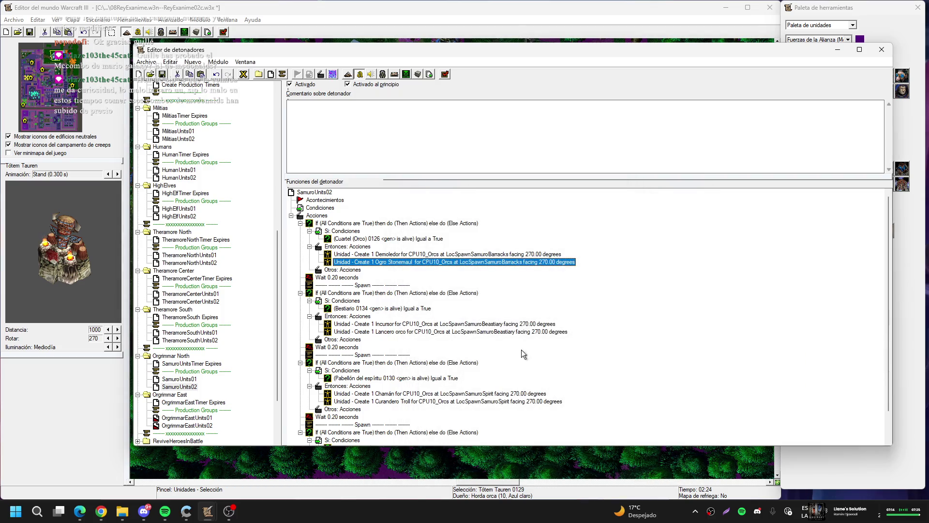
double_click(430, 325)
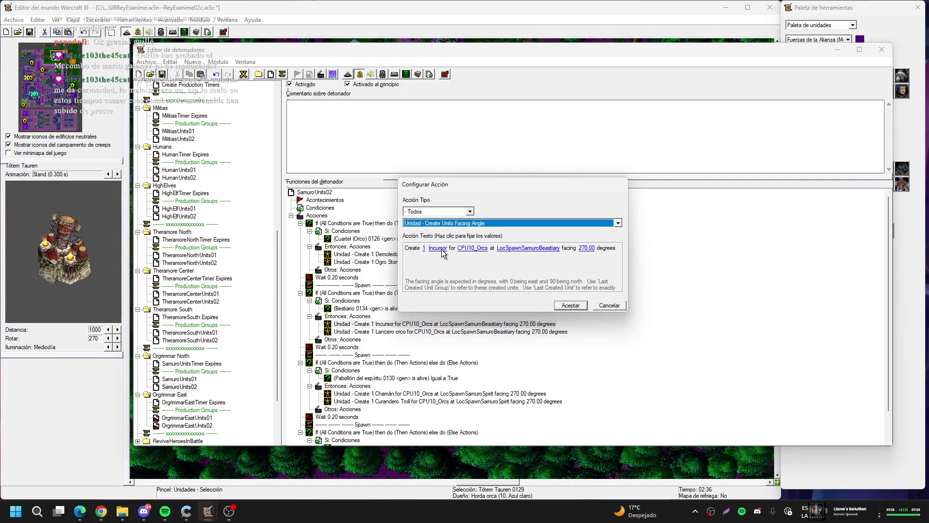
- Change the Incursor spawn to Magos Stonemaul and copy it over the Lancero orco action
left_click(441, 251)
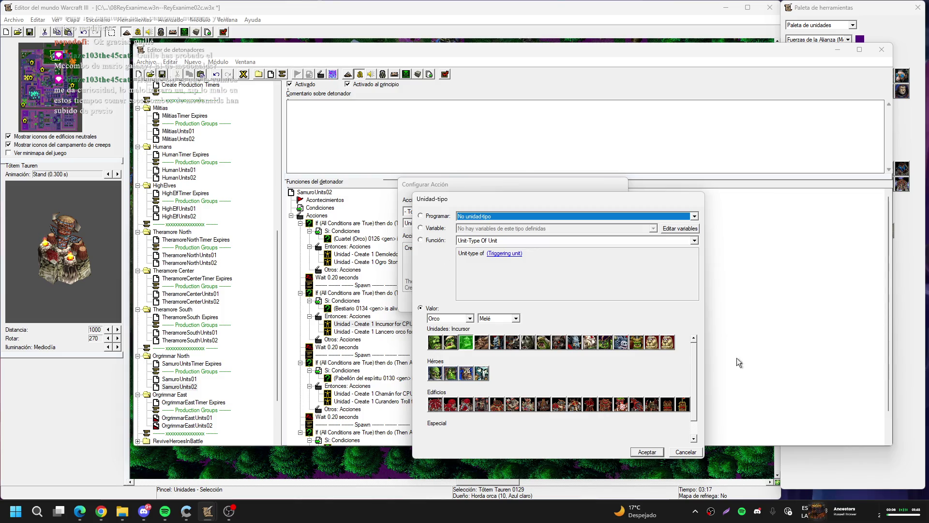
double_click(668, 342)
key("Return")
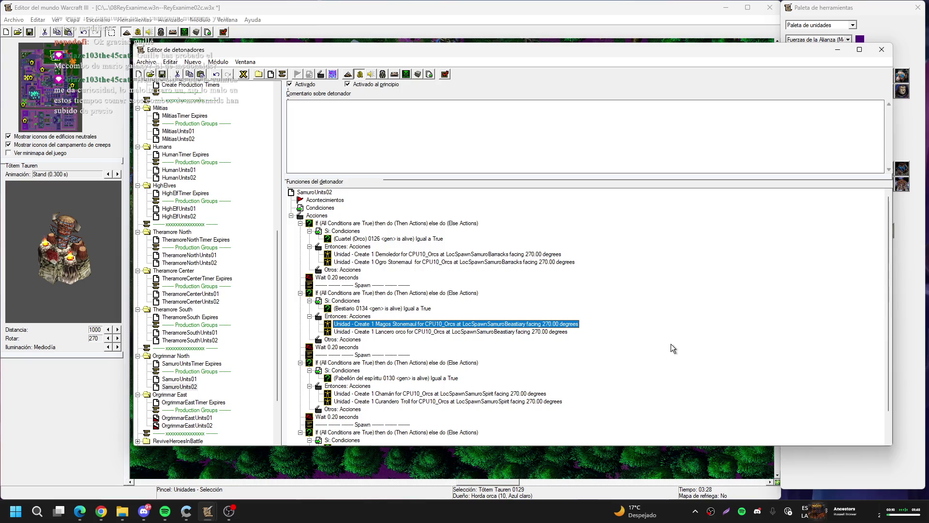
key("ctrl+c")
key("ctrl+v")
key("Down")
key("Delete")
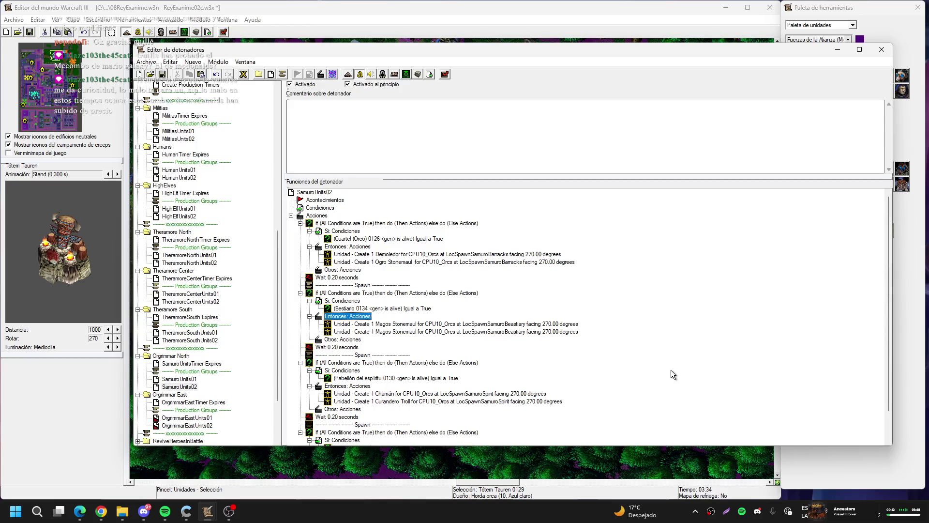
- Change the copied Magos Stonemaul action's unit to Bestia Kodo
key("Down")
key("Down")
key("Return")
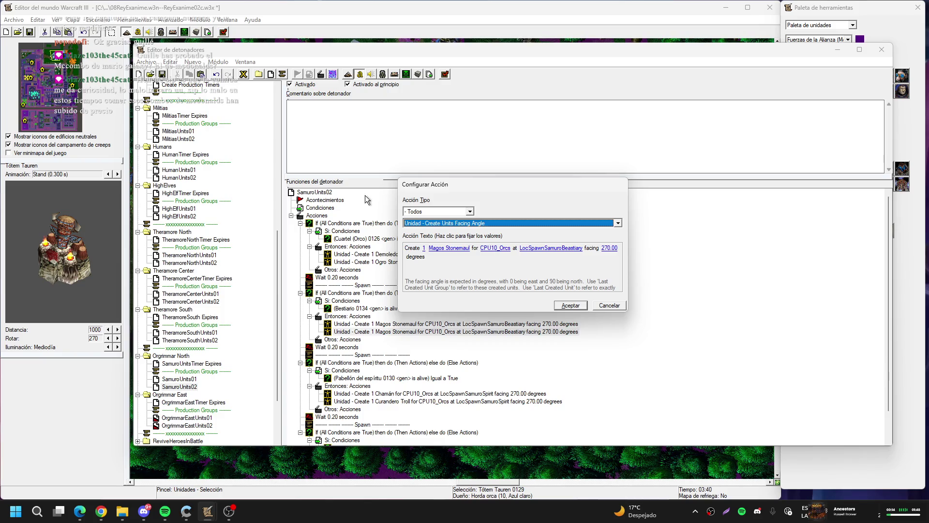
left_click(455, 250)
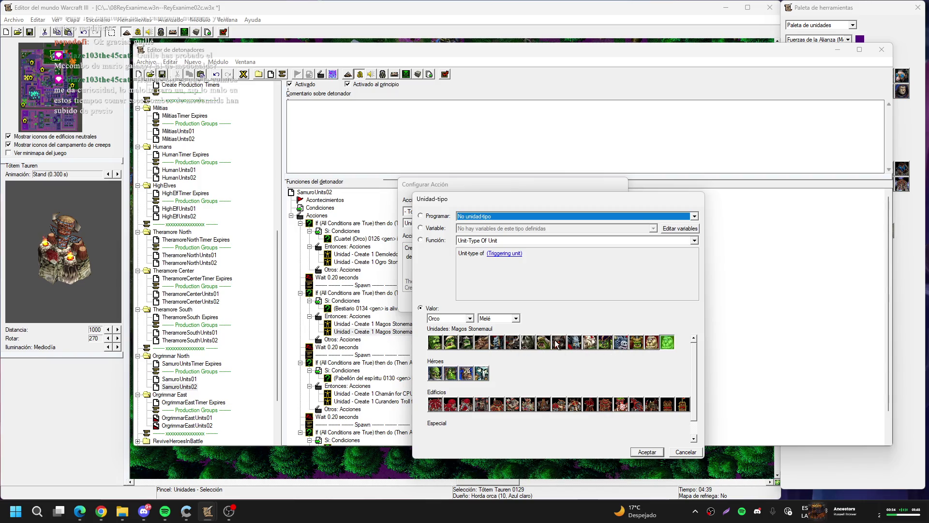
double_click(527, 341)
key("Return")
scroll(527, 339, "down", 1)
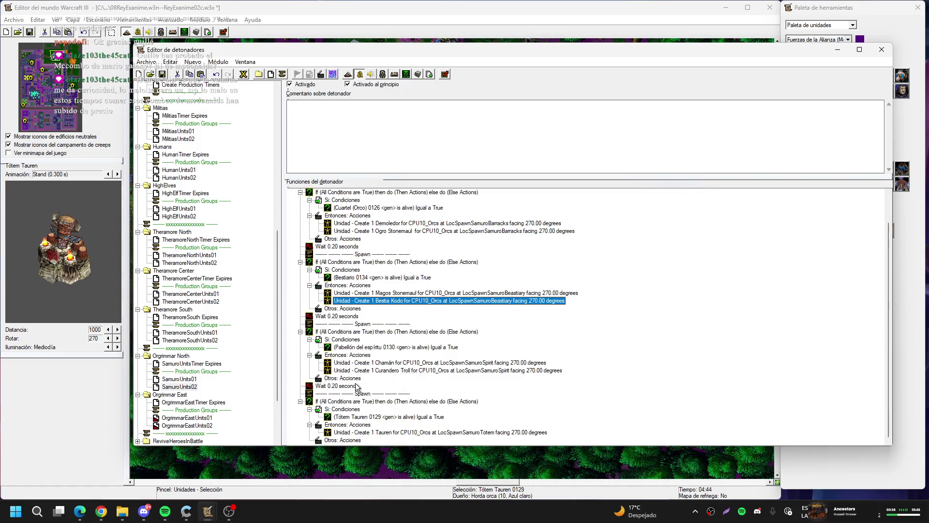
- Replace the Chamán spawn with a Brujo orco
double_click(396, 364)
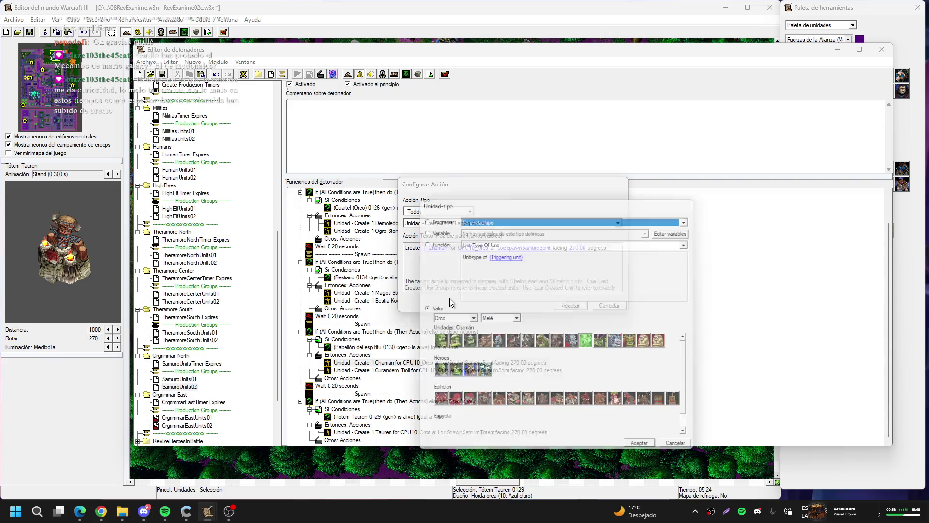
left_click(605, 339)
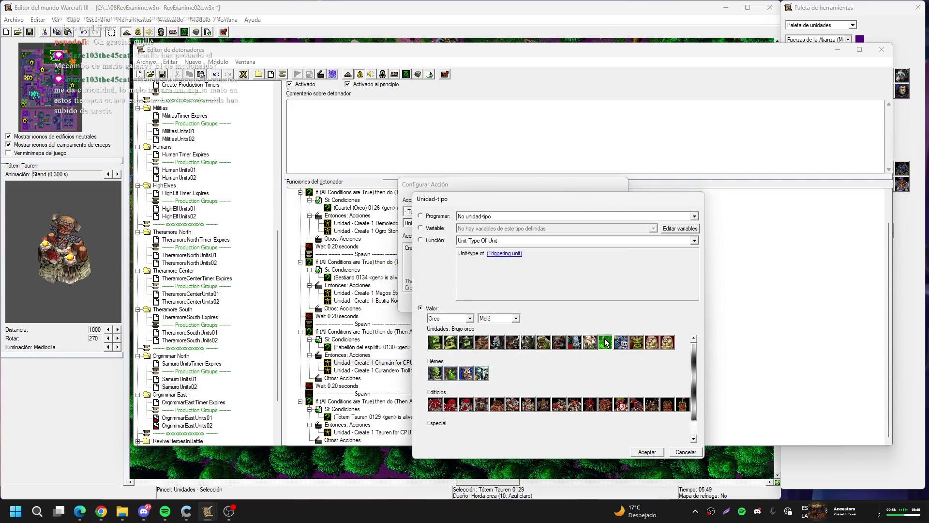
key("Return")
key("Return")
key("Return")
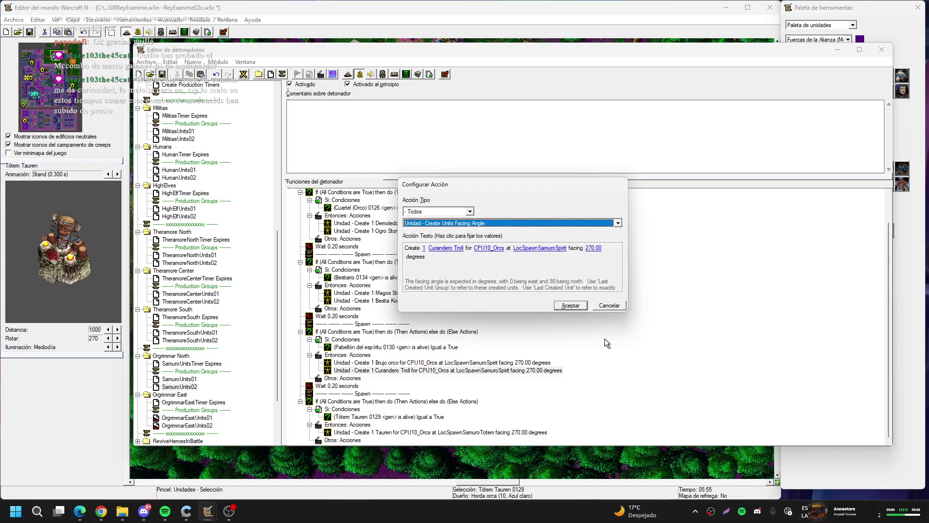
- Replace the Curandero Troll spawn with an Espíritu caminante
left_click(438, 249)
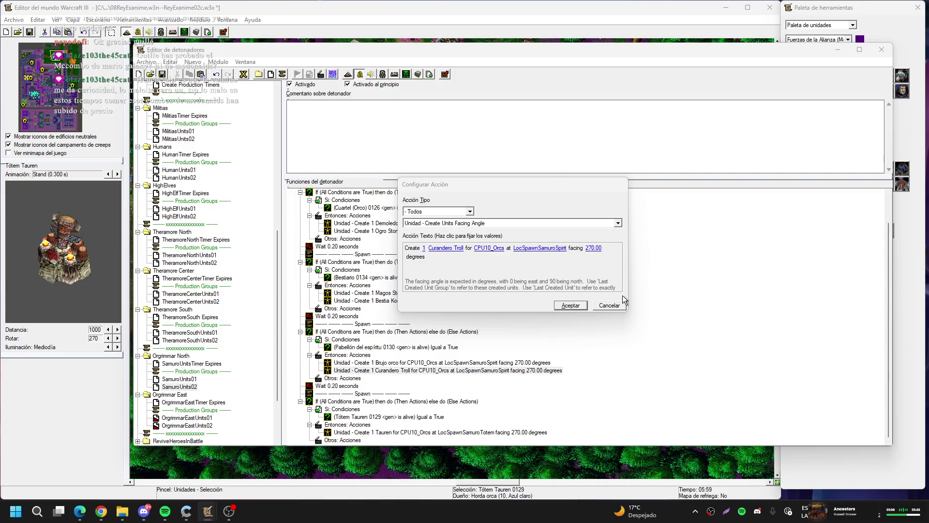
key("Return")
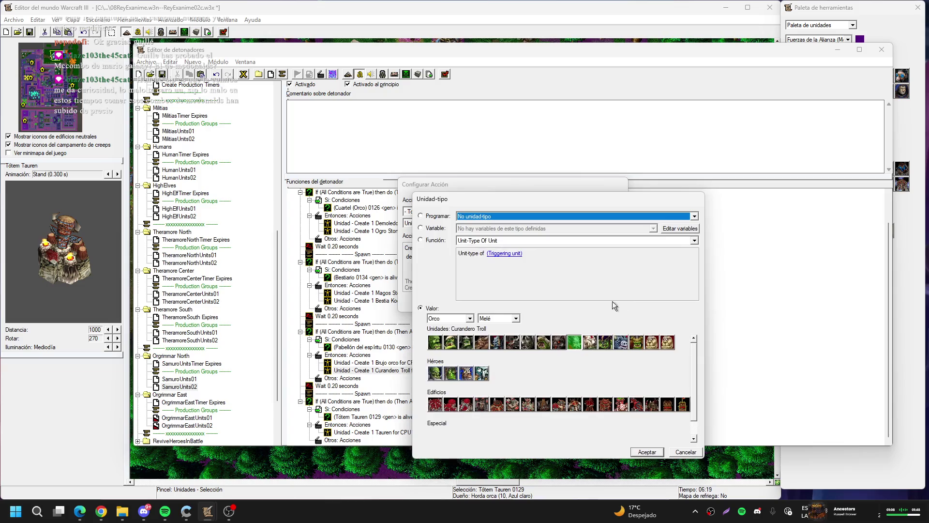
left_click(616, 344)
key("Return")
key("Return")
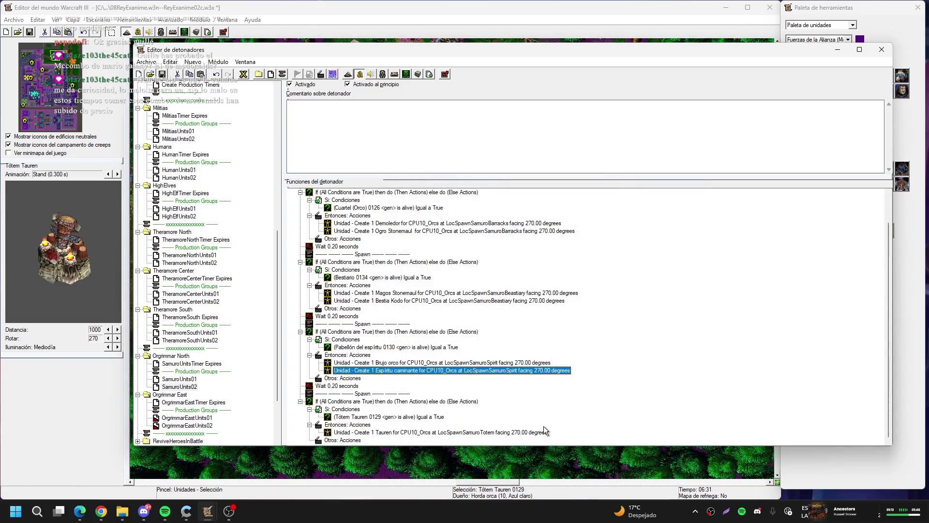
- Duplicate the Ogro Stonemaul barracks spawn action
scroll(513, 383, "up", 1)
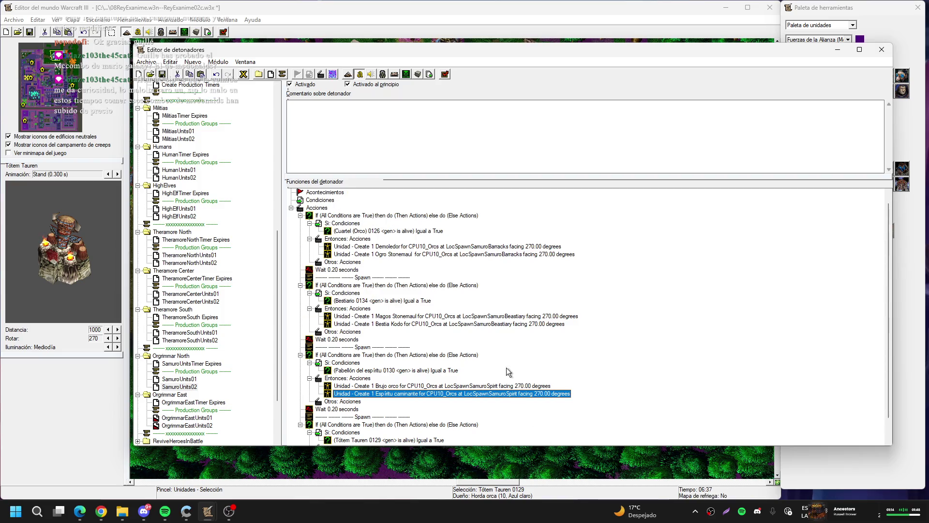
left_click(395, 255)
key("ctrl+c")
key("ctrl+v")
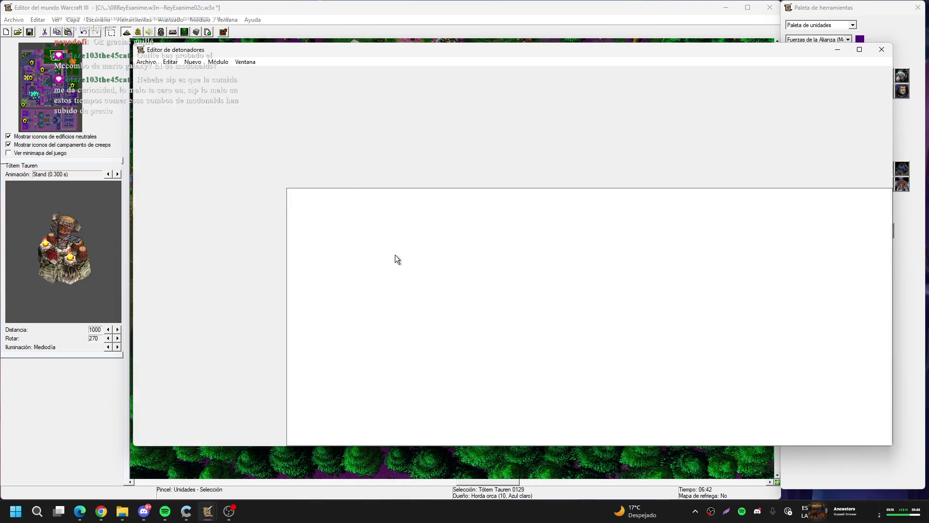
- Change the duplicated barracks action to create 1 Orco espacial at LocSpawnSamuroBarracks
double_click(395, 255)
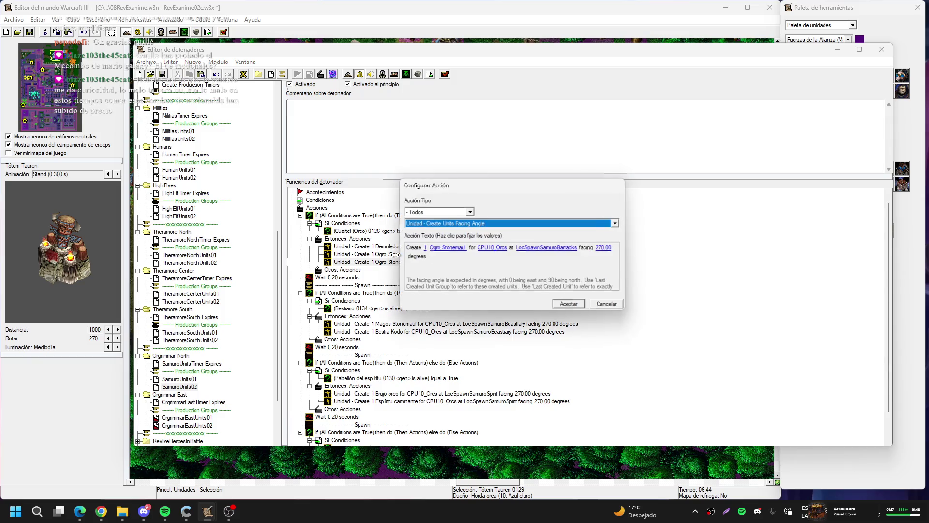
left_click(443, 248)
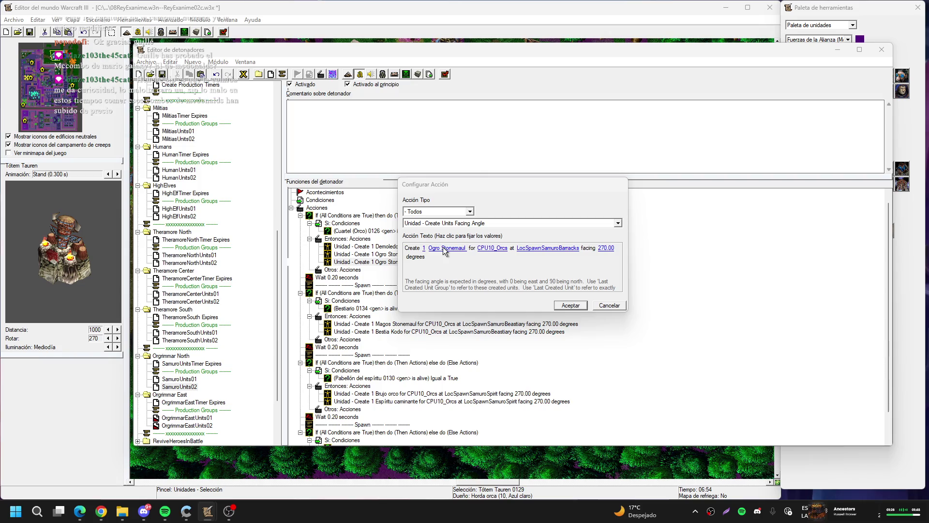
left_click(632, 341)
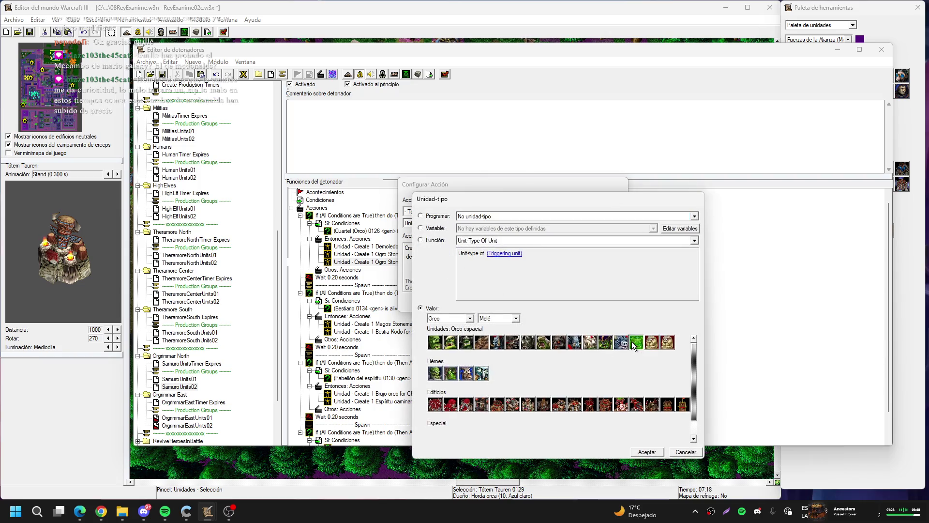
key("Return")
key("Return")
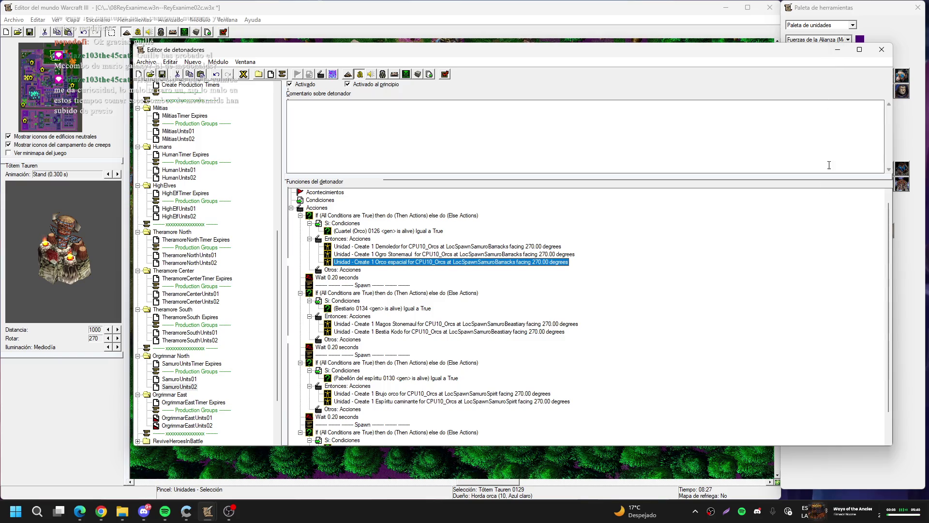
scroll(618, 268, "down", 2)
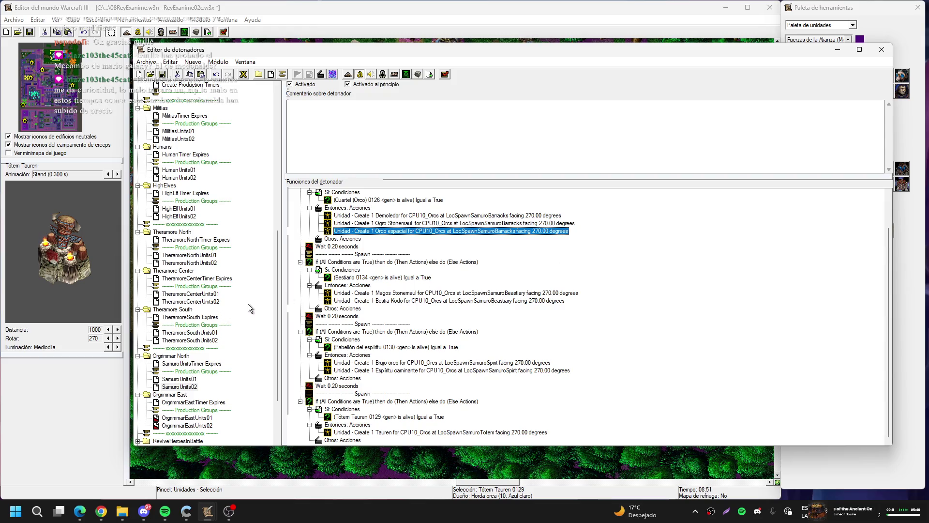
scroll(248, 303, "down", 3)
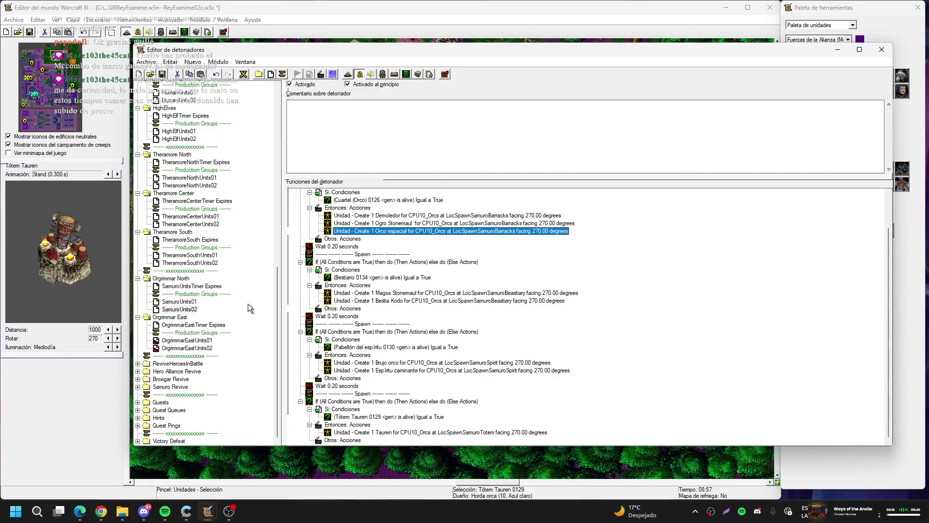
- Paste SamuroUnits01 and SamuroUnits02 into Orgrimmar East as SamuroUnits01 Copiar and SamuroUnits02 Copiar
left_click(248, 303)
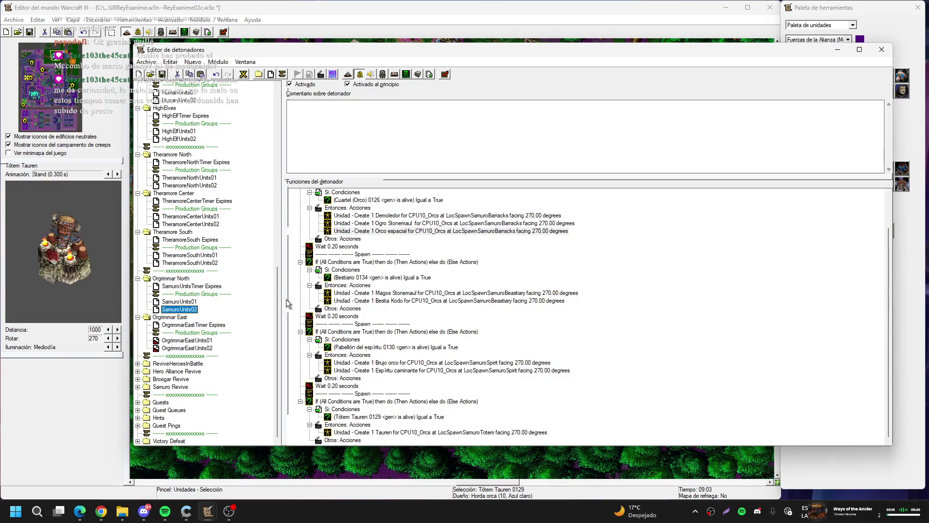
scroll(286, 300, "up", 2)
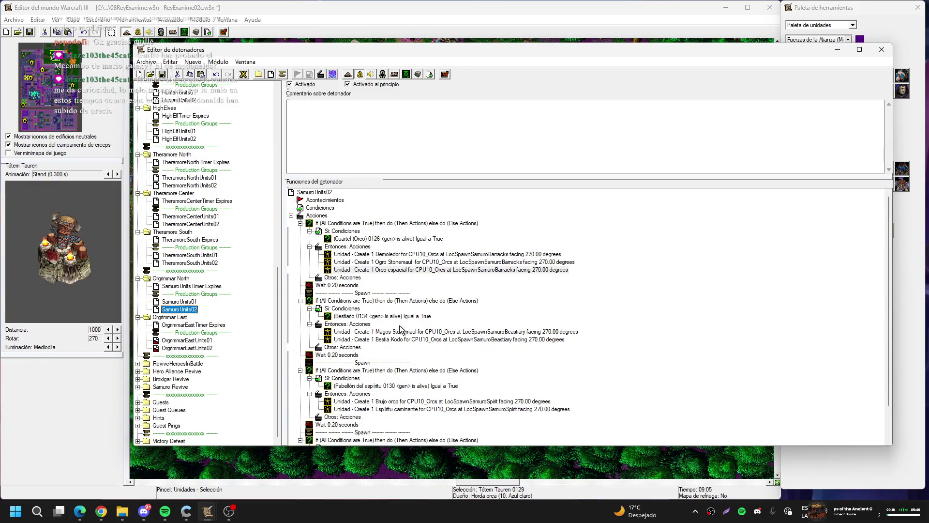
left_click(179, 301)
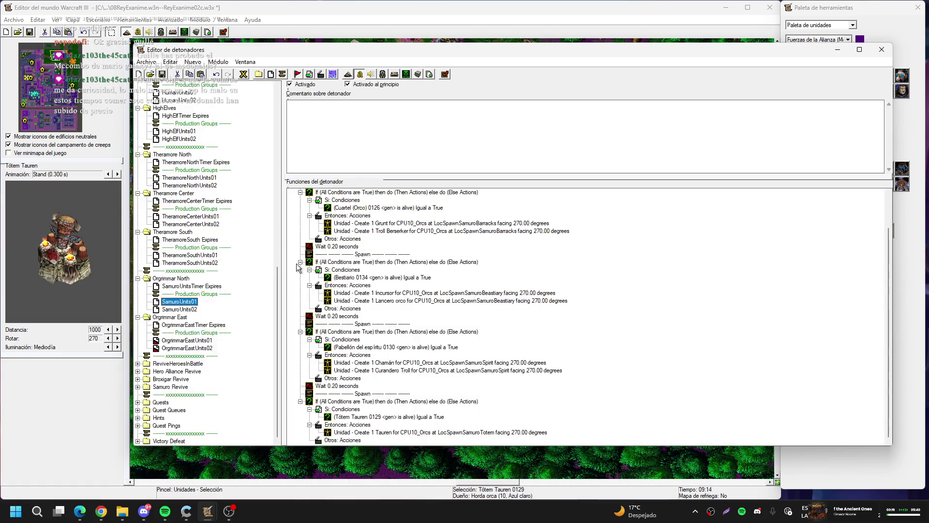
left_click(196, 342)
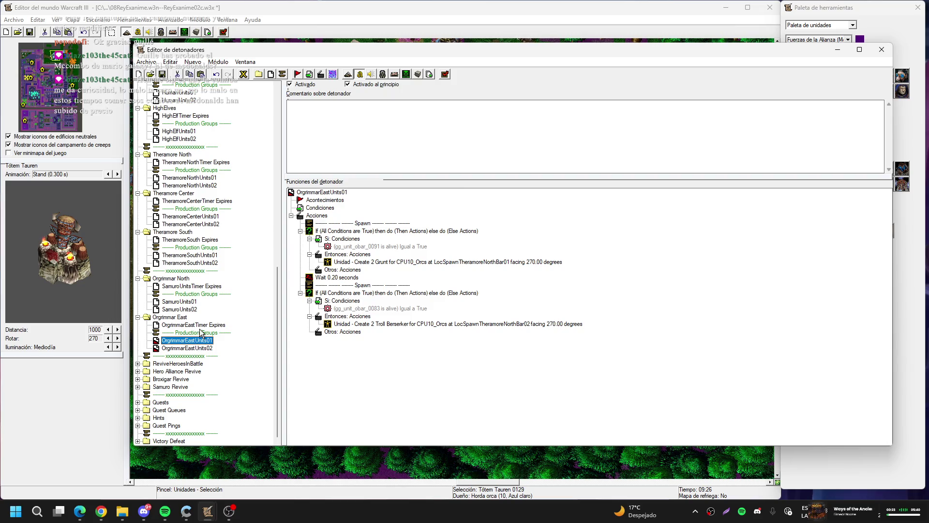
left_click(184, 302)
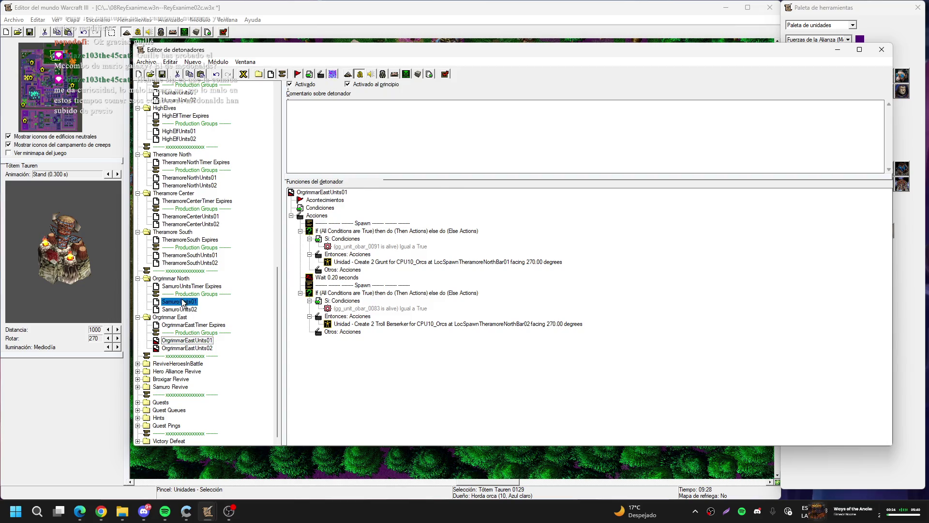
left_click(203, 333)
key("ctrl+v")
left_click(202, 341)
key("ctrl+v")
left_click(167, 340)
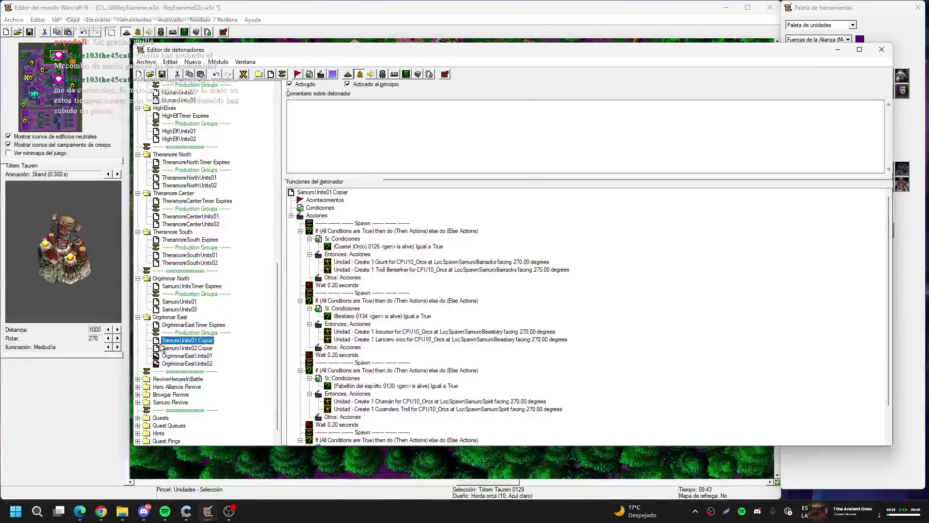
- Rename SamuroUnits01 Copiar to BroxigarUnits01
left_click(180, 344)
left_click_drag(179, 340, 162, 340)
key("BackSpace")
type("roxigar")
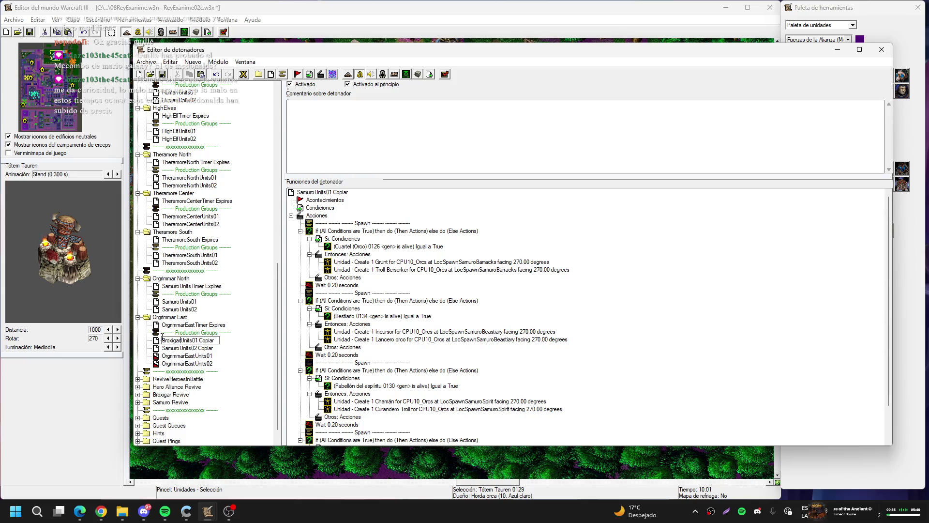
key("BackSpace")
key("BackSpace")
key("BackSpace")
key("Return")
- Rename SamuroUnits02 Copiar to BroxigarUnits02
key("Down")
key("F2")
key("End")
key("BackSpace")
key("BackSpace")
key("BackSpace")
key("BackSpace")
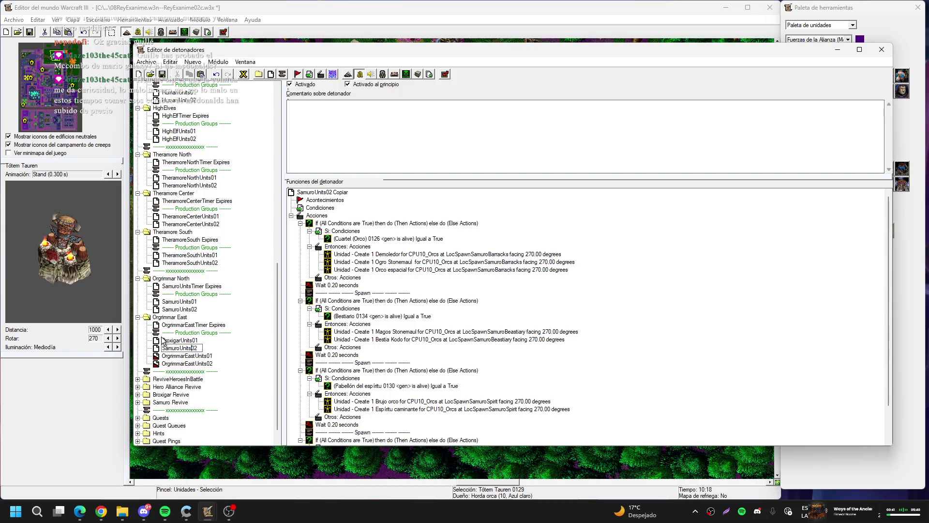
key("BackSpace")
key("BackSpace")
key("BackSpace")
type("Broxigar")
key("Return")
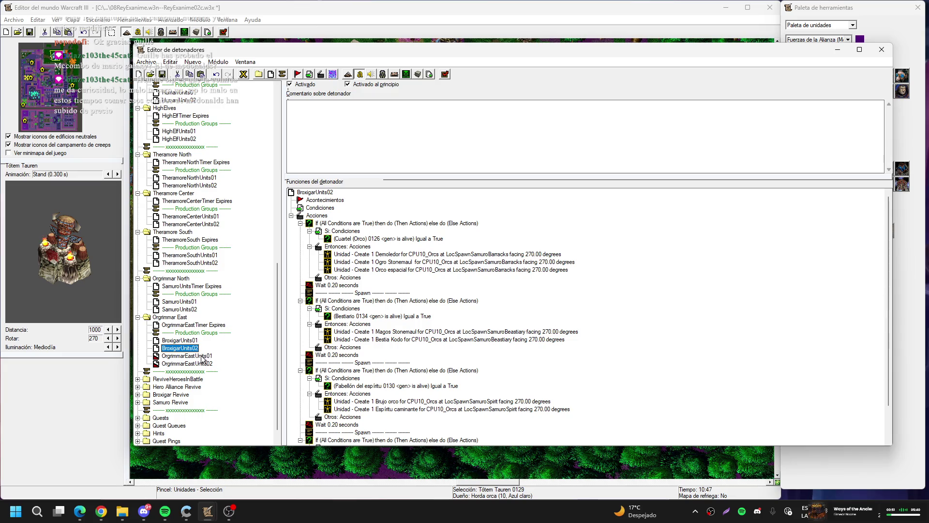
left_click(184, 326)
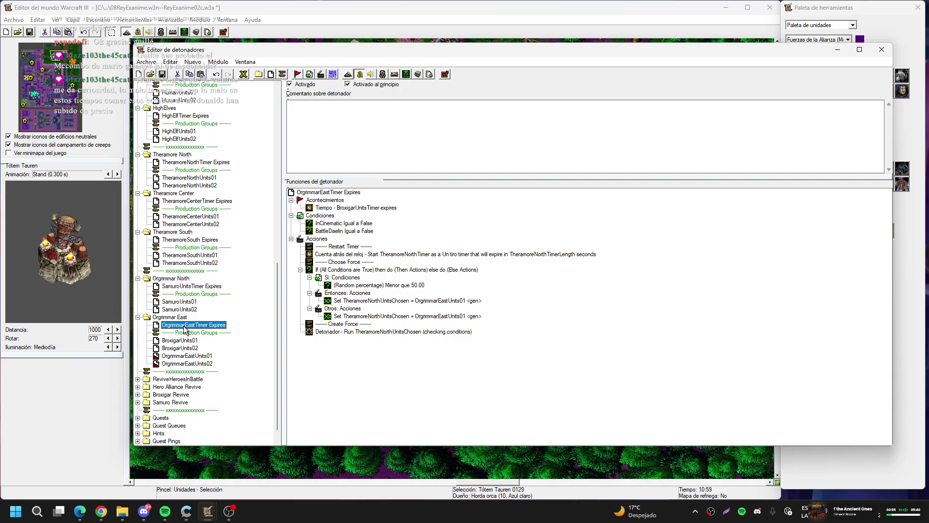
- Replace 'OrgrimmarEast' with 'BroxigarUnits' in the timer trigger's name, giving BroxigarUnitsTimer Expires
left_click(185, 327)
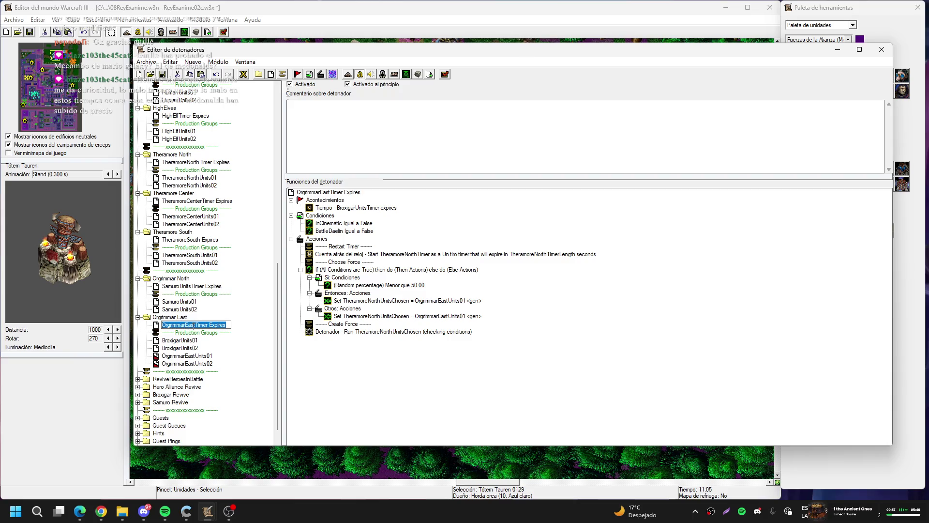
double_click(195, 325)
type("Broxigar")
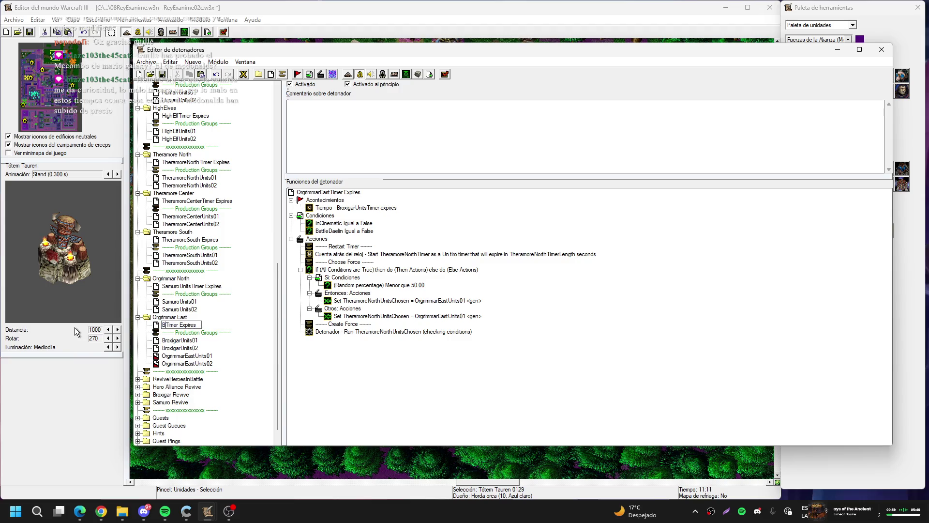
type("Units")
key("Return")
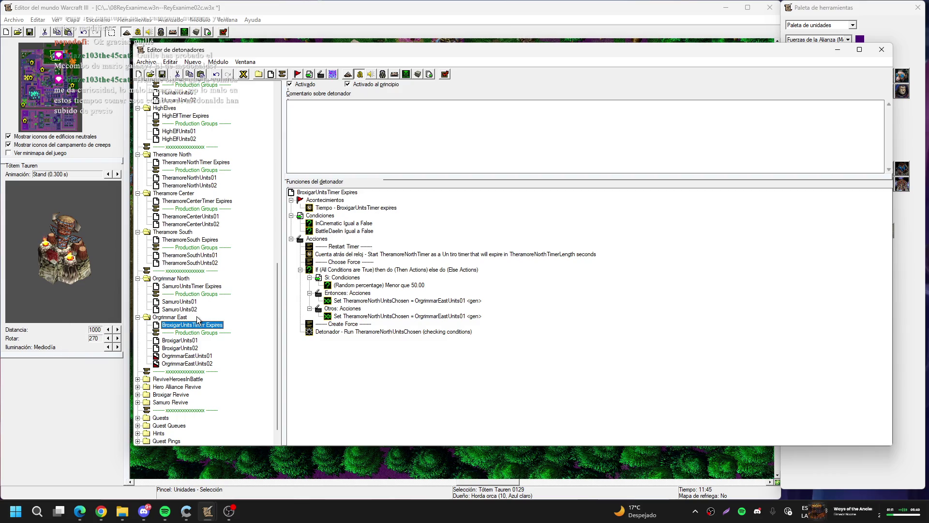
- Replace the Theramore North timer and length with BroxigarUnitsTimer and BroxigarUnitsTimerLength in the Start Timer action
double_click(397, 255)
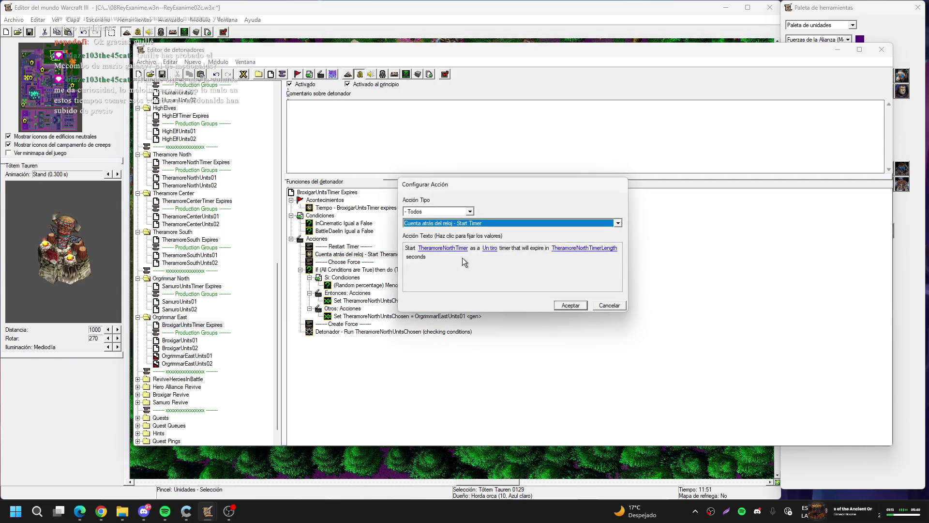
left_click(452, 250)
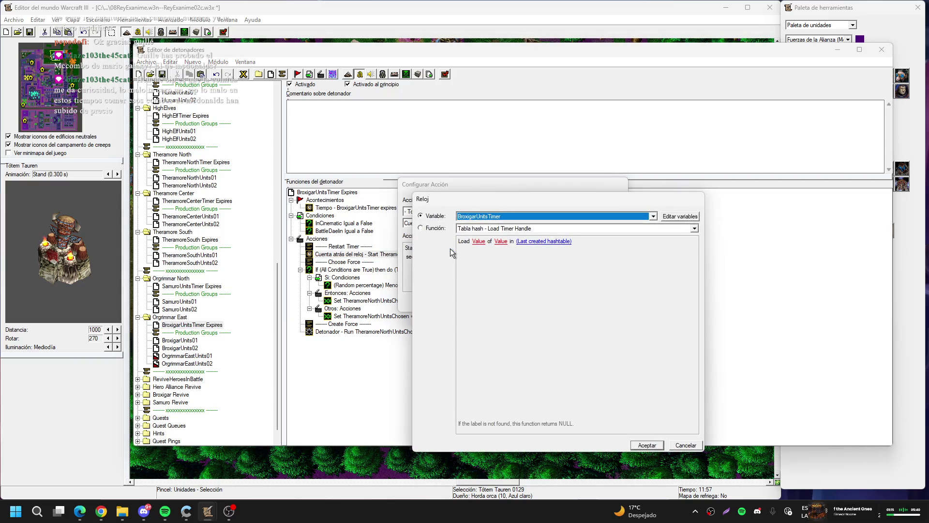
key("Return")
mouse_move(549, 182)
left_mouse_down()
mouse_move(625, 222)
mouse_move(645, 283)
mouse_move(598, 231)
mouse_move(584, 251)
left_mouse_up()
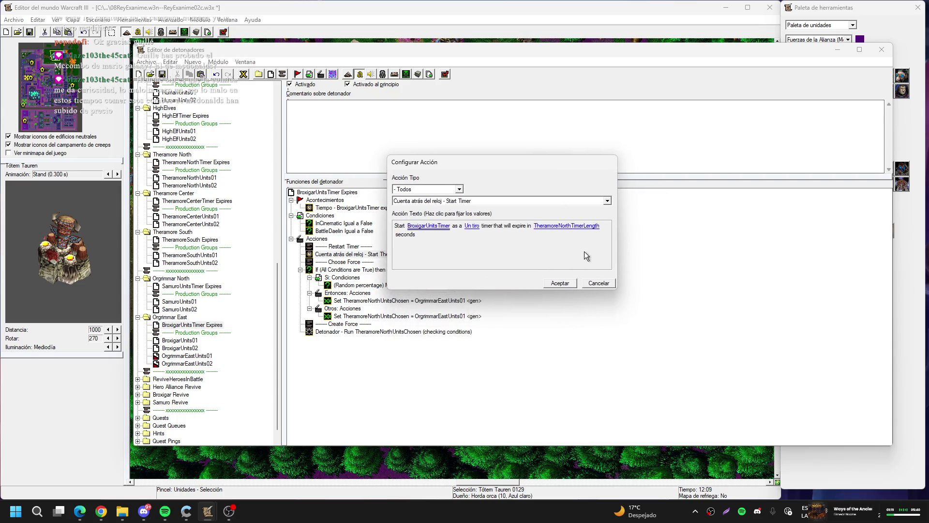
left_click(579, 226)
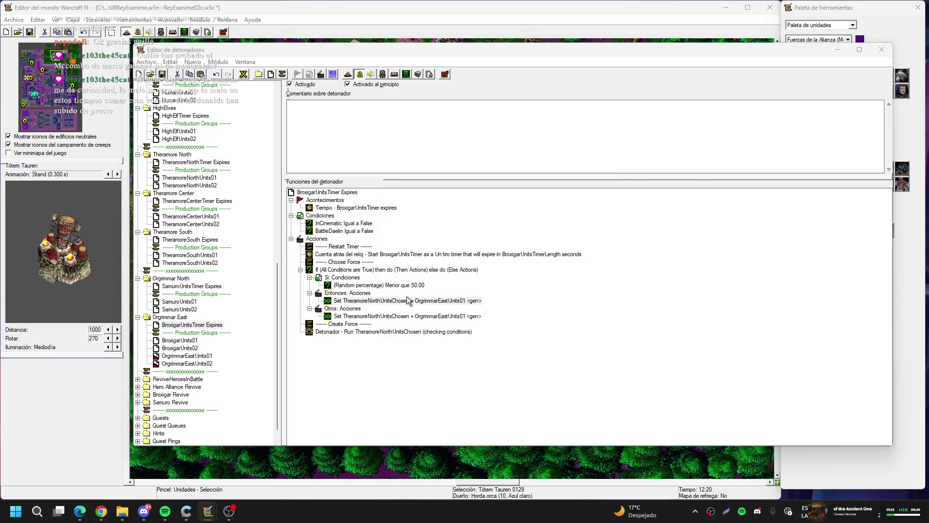
- Change the Then branch assignment to set BroxigarUnitsChosen to BroxigarUnits01
double_click(408, 301)
left_click(458, 251)
type("bro")
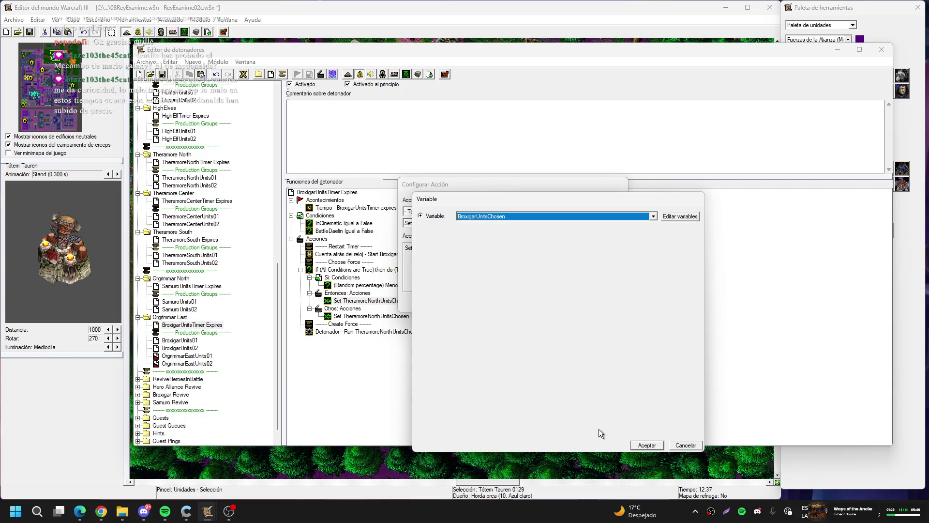
left_click(643, 445)
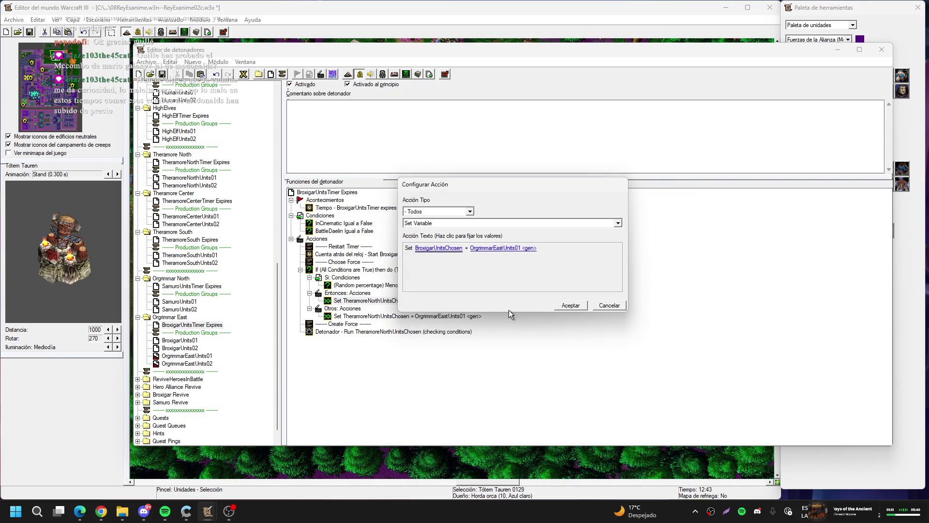
left_click(510, 246)
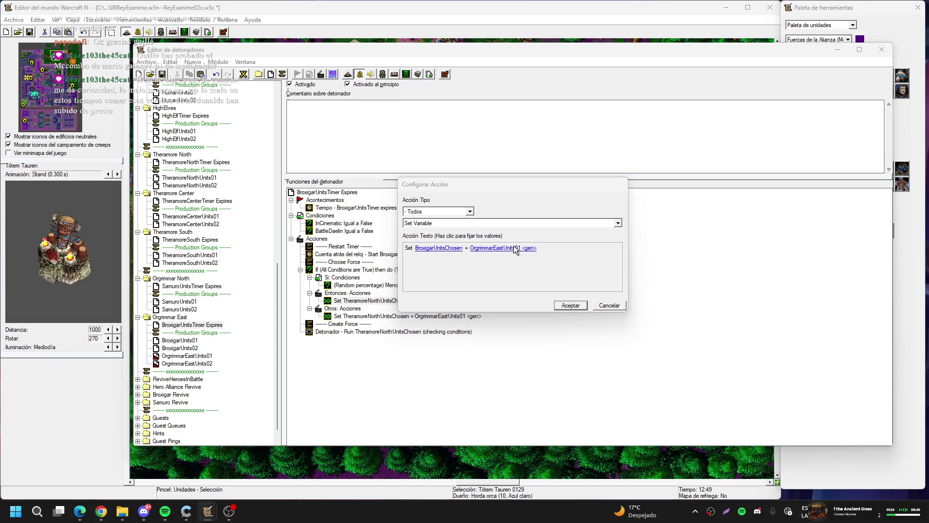
scroll(504, 216, "up", 3)
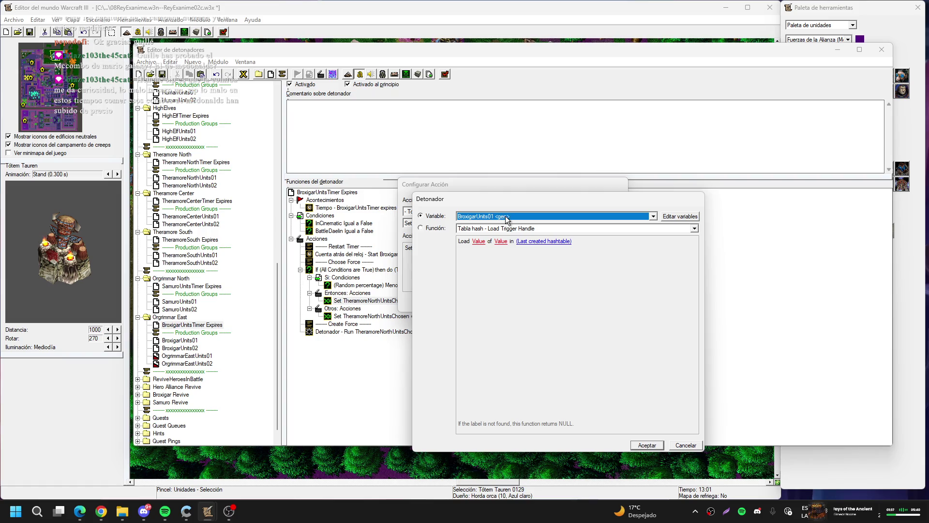
key("Return")
key("Return")
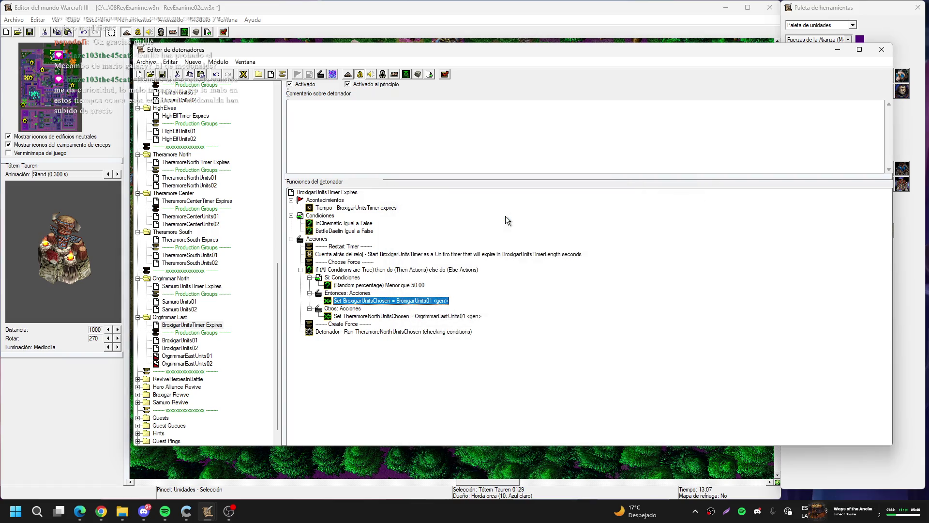
- Copy the assignment into the Else branch, delete the old Theramore one, and set it to BroxigarUnits02
key("Down")
key("Down")
key("ctrl+v")
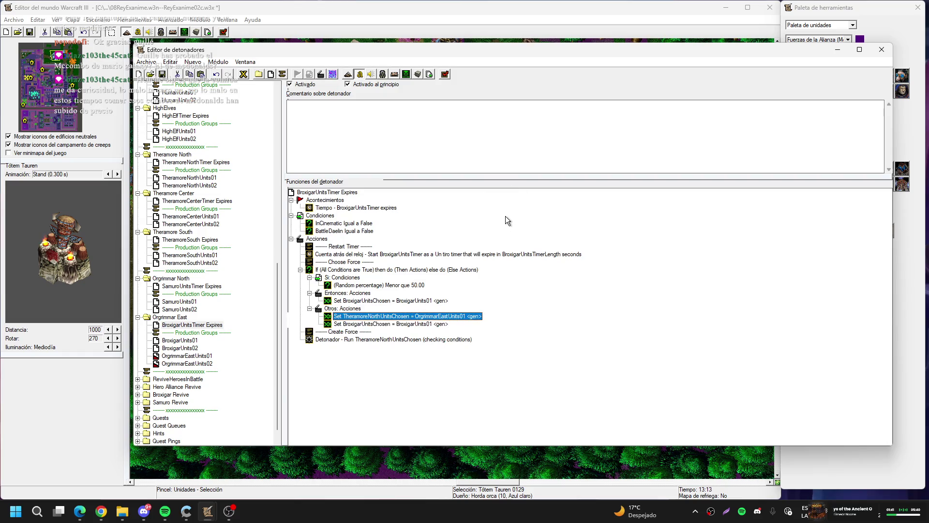
key("Delete")
key("Return")
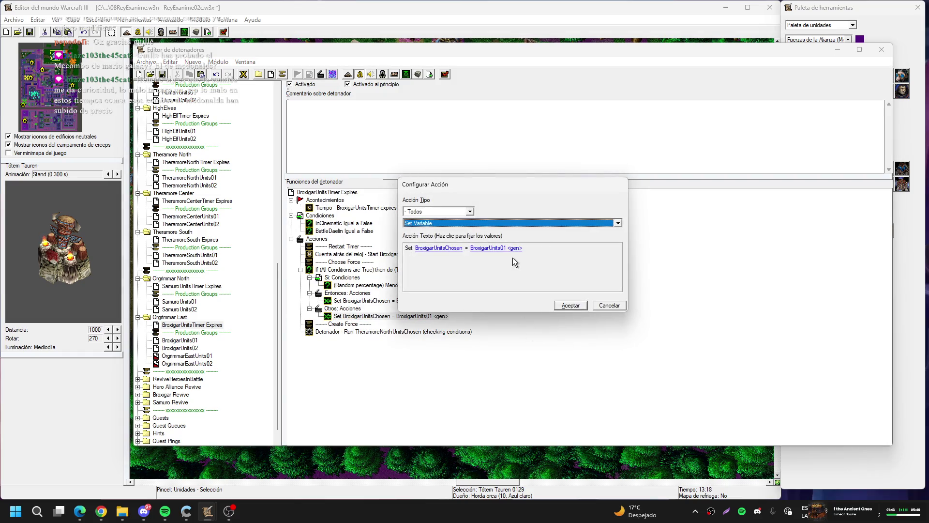
left_click(507, 252)
key("Down")
key("Return")
key("Return")
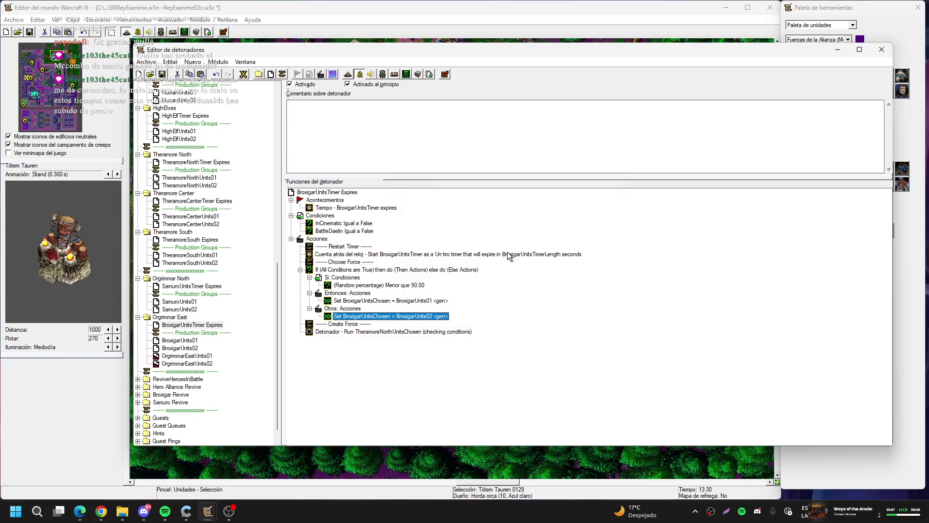
double_click(396, 333)
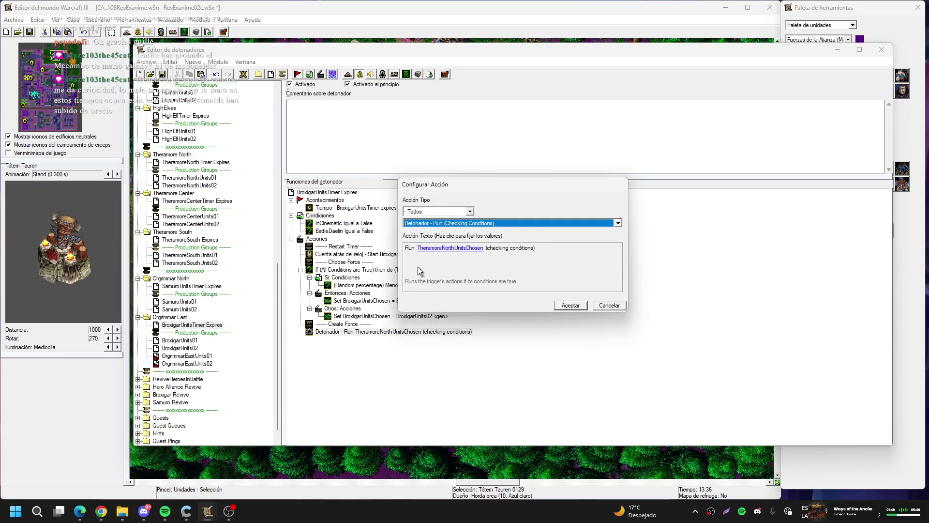
- Make the final Run Trigger action run BroxigarUnitsChosen
left_click(450, 248)
key("Down")
key("Down")
key("Down")
key("Down")
key("Down")
key("Return")
key("Return")
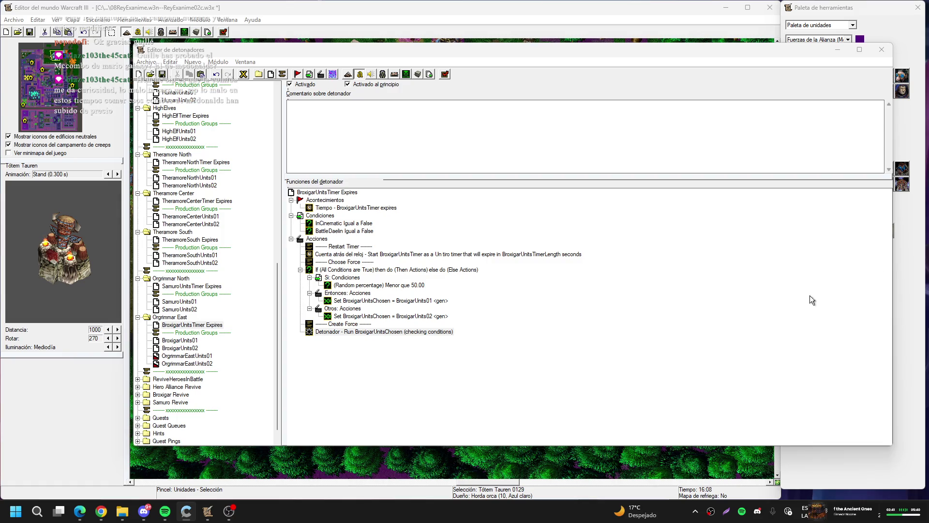
left_click(257, 339)
left_click(450, 331)
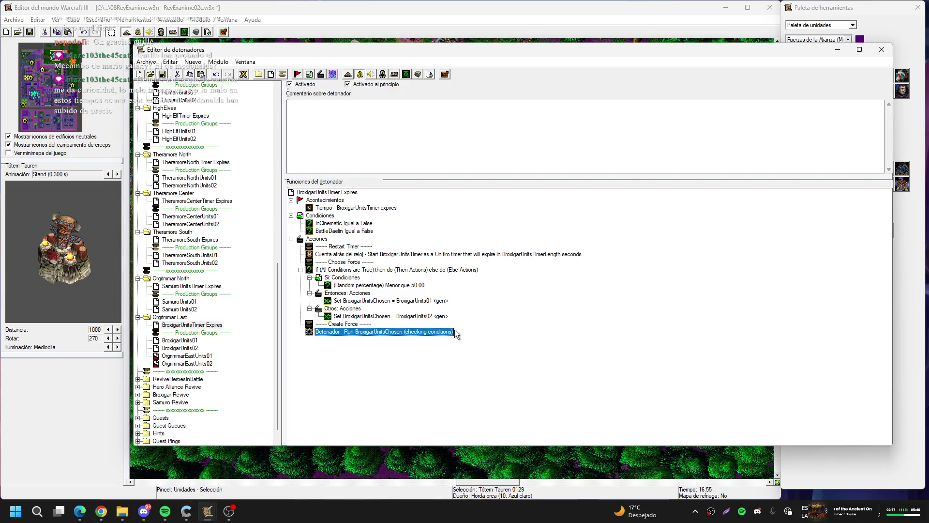
left_click(194, 325)
- Delete the obsolete OrgrimmarEastUnits01 trigger and begin deleting OrgrimmarEastUnits02
left_click(194, 356)
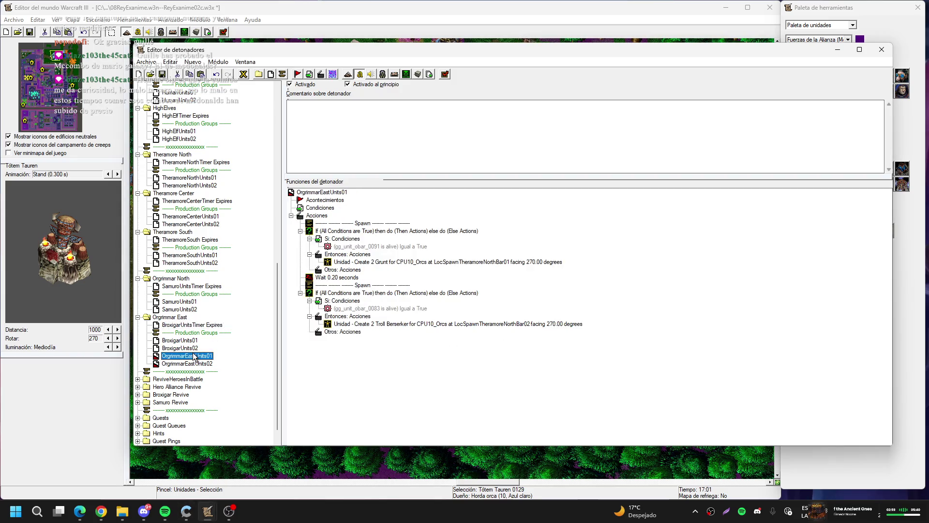
key("Delete")
key("Return")
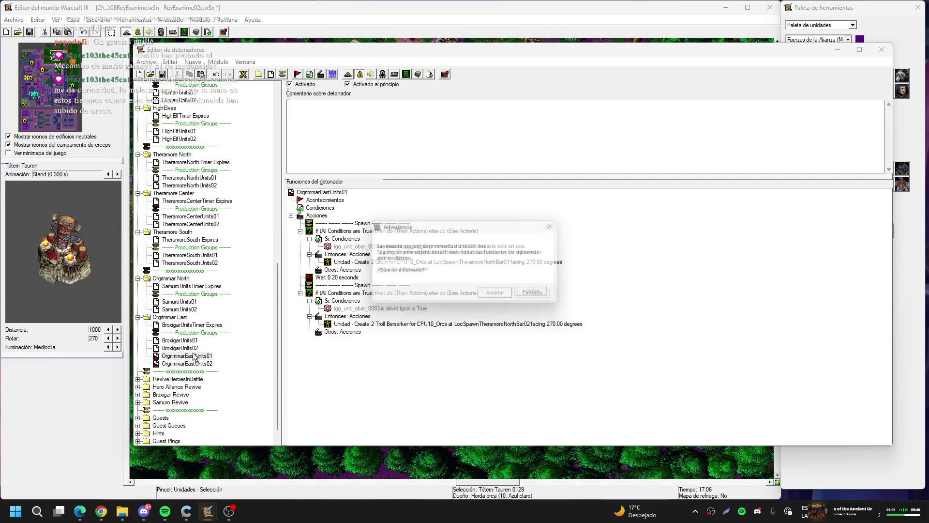
key("Return")
key("Delete")
- Finish deleting OrgrimmarEastUnits02, then make Initial Unit Production's first placeholder run BroxigarUnits01
key("Return")
key("Return")
scroll(194, 357, "up", 4)
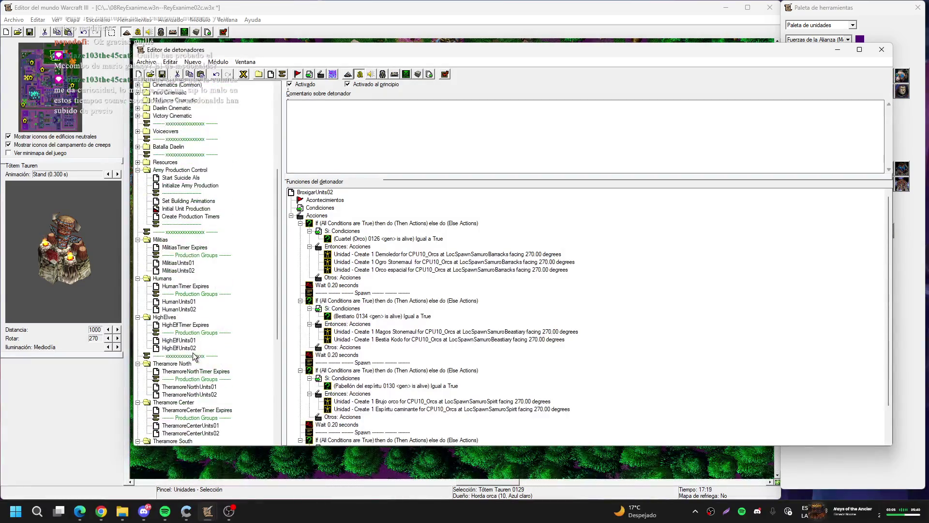
left_click(186, 209)
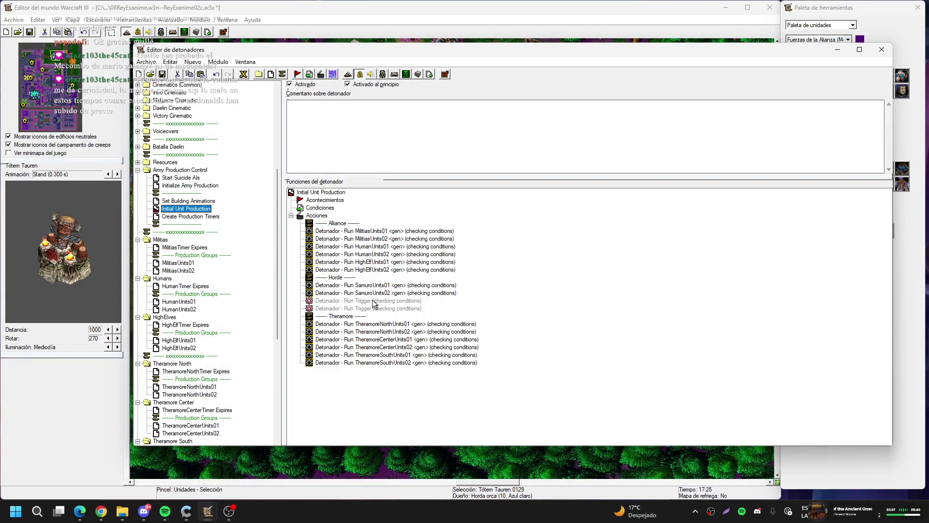
double_click(372, 301)
left_click(425, 248)
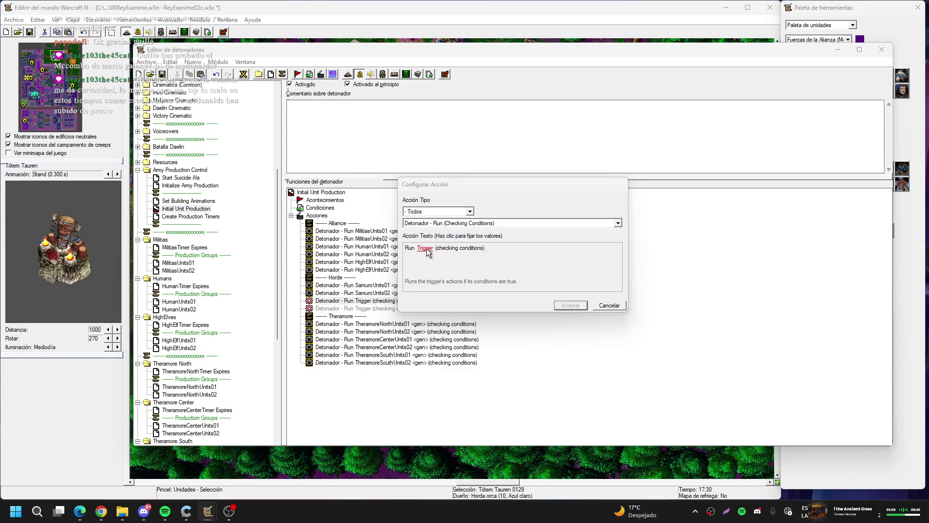
key("Down")
key("Down")
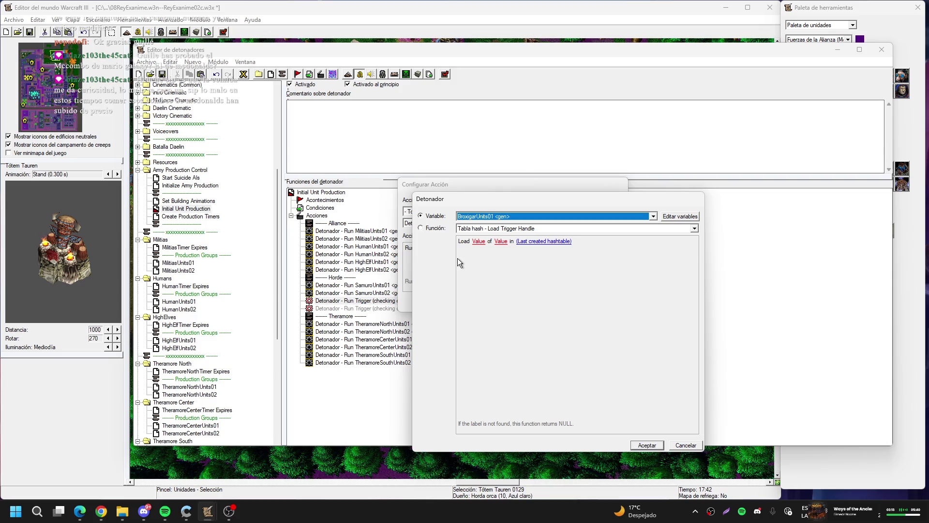
key("Return")
key("Return")
- Set the second run action to BroxigarUnits02 and delete the leftover disabled placeholder
key("Return")
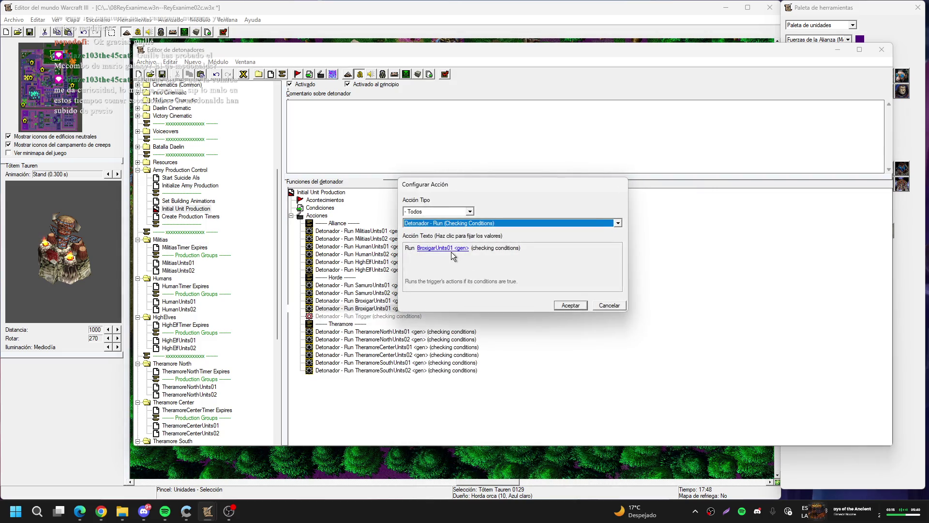
left_click(451, 249)
key("Down")
key("Return")
key("Return")
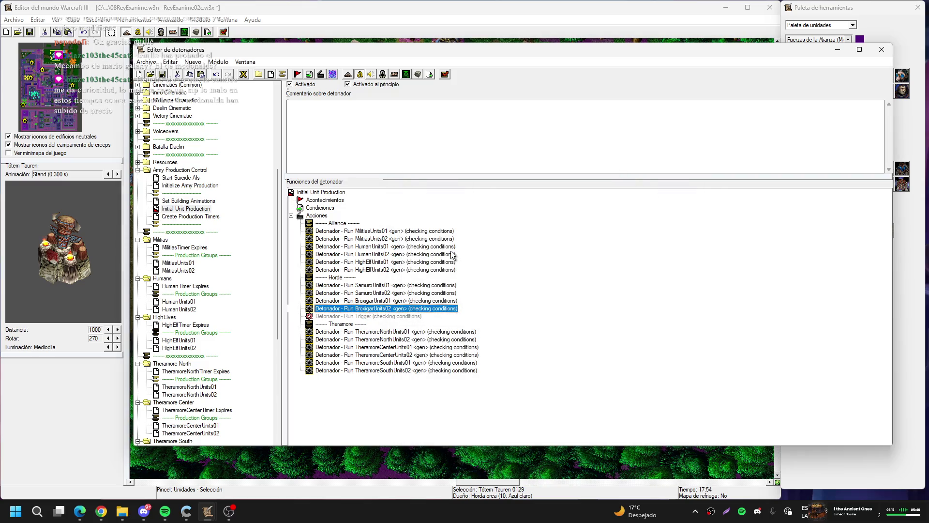
key("Down")
key("Delete")
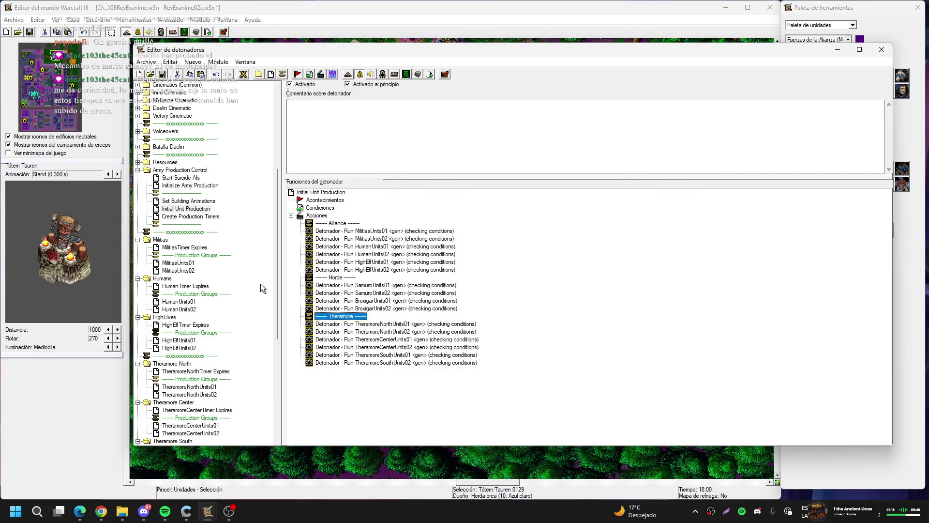
scroll(261, 284, "down", 9)
left_click(180, 340)
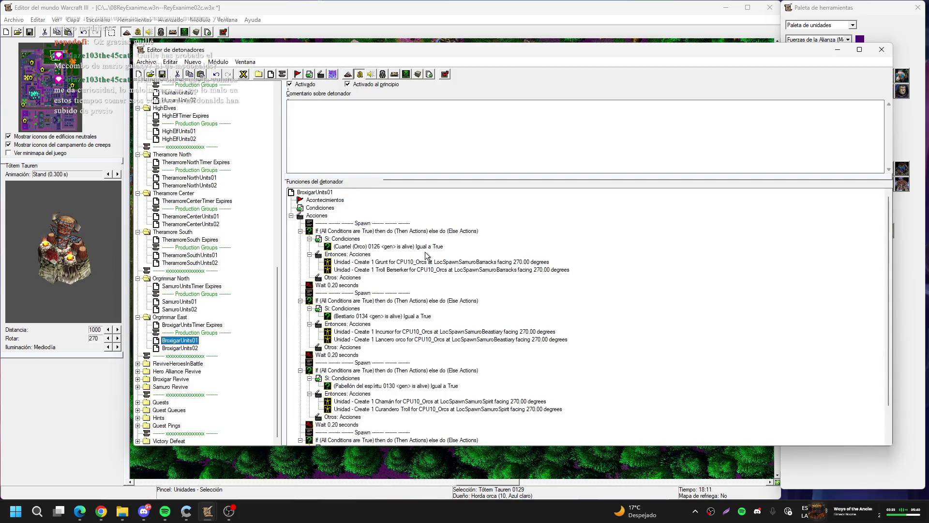
- Point BroxigarUnits01's barracks alive-check at Cuartel (Orco) 0010 picked on the map
double_click(411, 246)
left_click(437, 249)
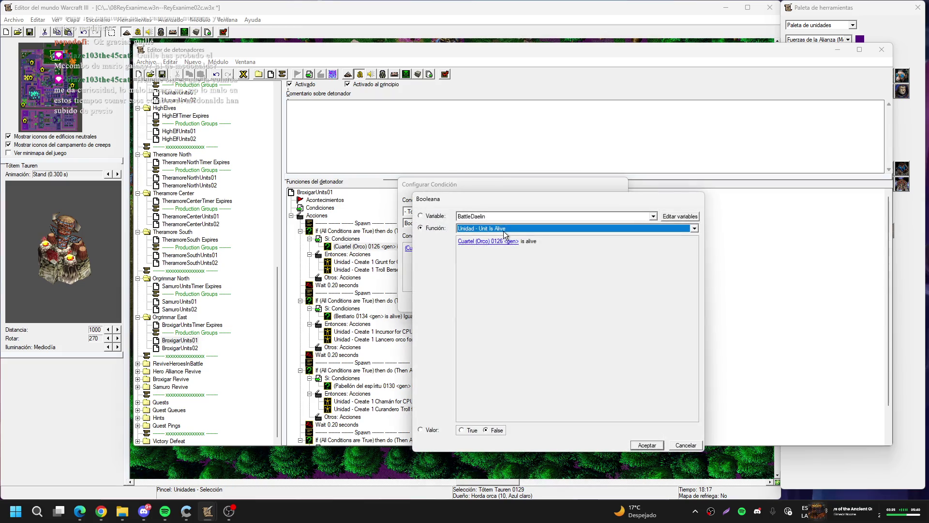
key("Escape")
key("Escape")
key("Escape")
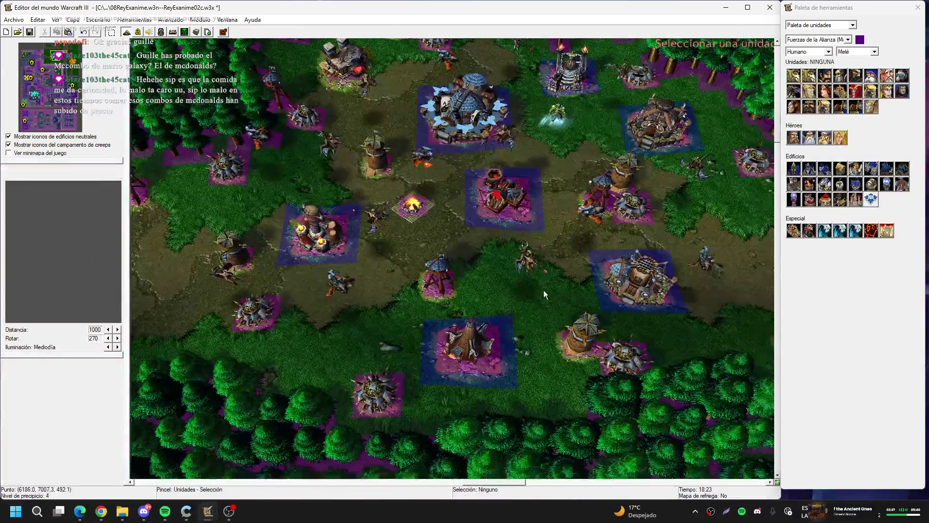
key("Up")
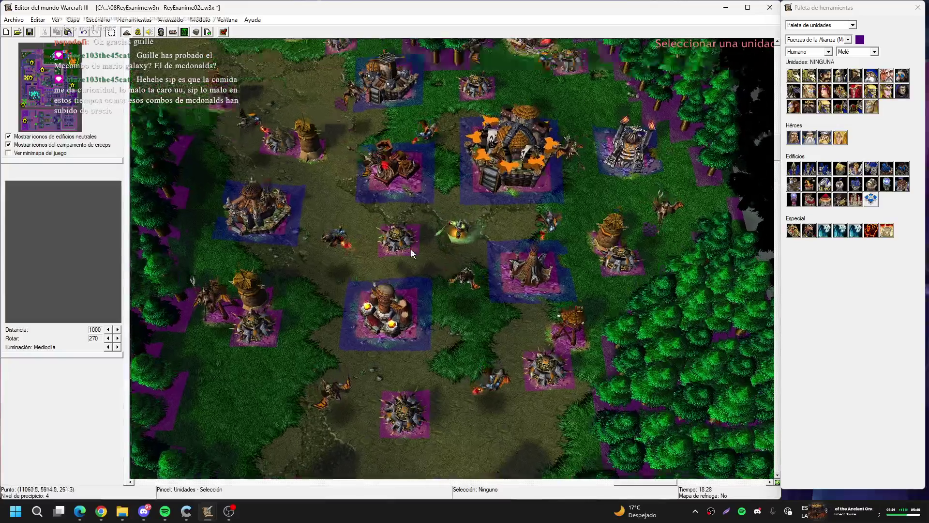
left_click_drag(244, 279, 453, 271)
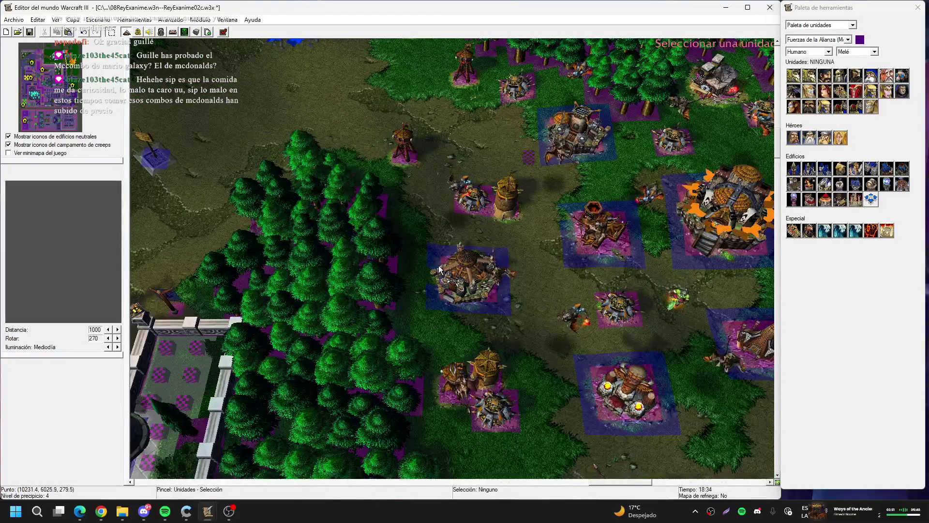
left_click(454, 271)
key("Return")
key("Return")
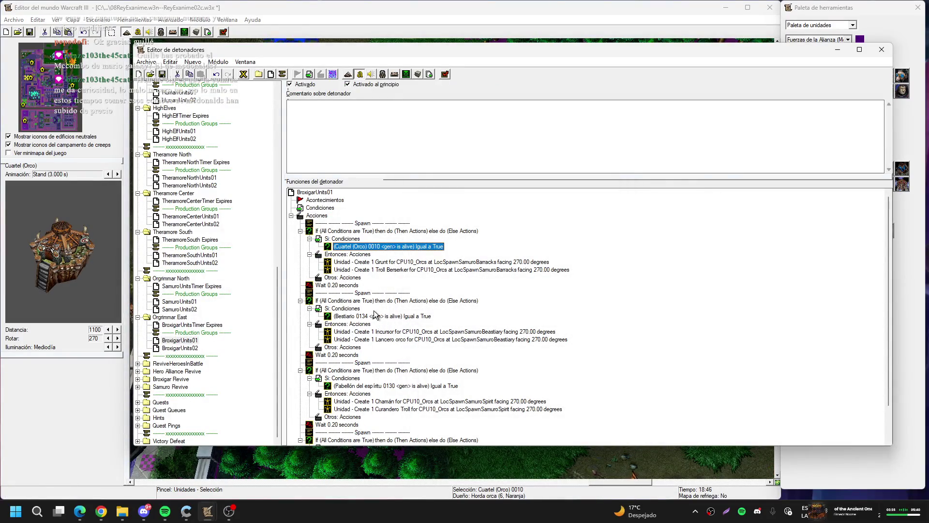
left_click(406, 262)
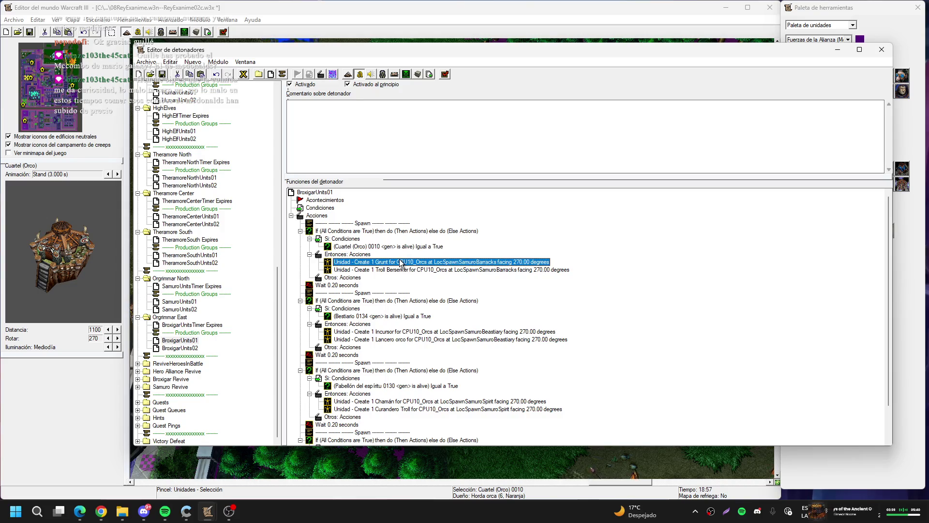
- Replace Bestiario 0134 with Bestiario 0011 in the beastiary alive-check
left_click(357, 316)
double_click(358, 316)
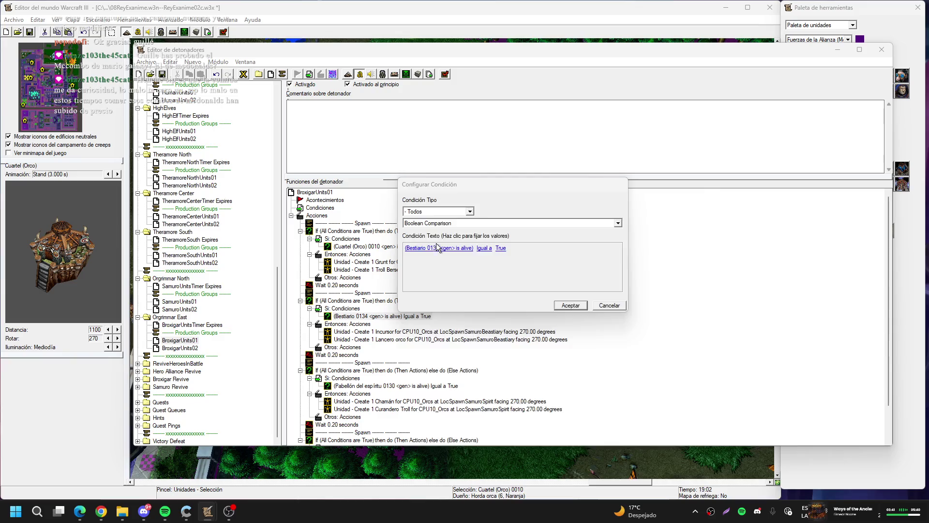
left_click(426, 247)
left_click(483, 241)
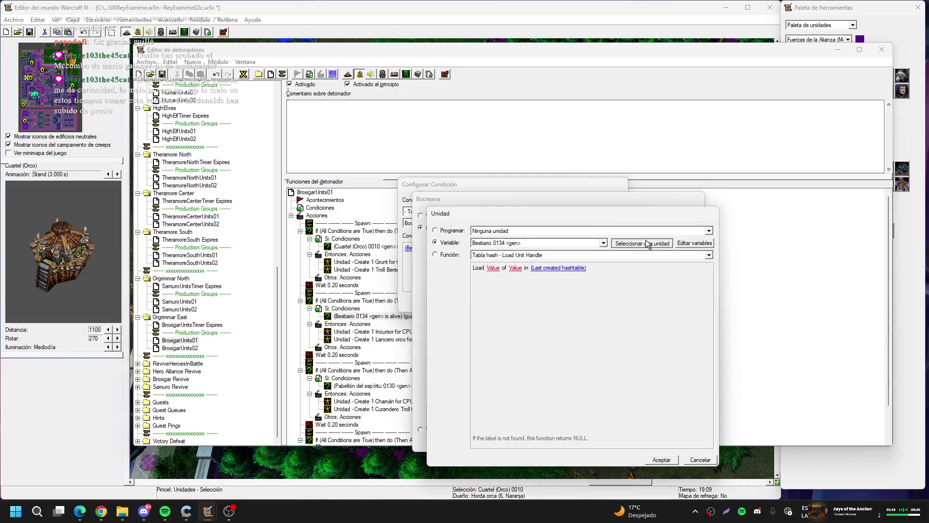
left_click(646, 240)
left_click(575, 121)
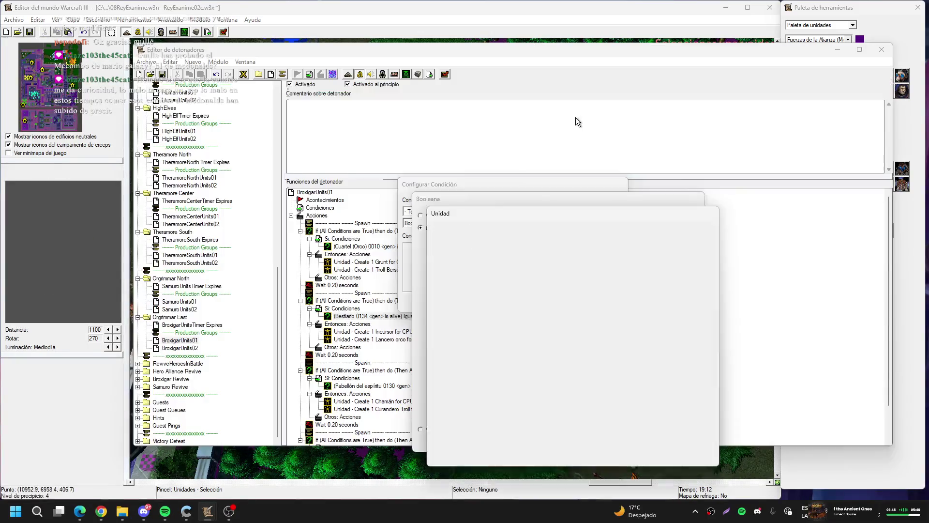
scroll(445, 239, "down", 2)
- Set the remaining alive-checks to Pabellón del espíritu 0014 and Tótem Tauren 0013
double_click(373, 347)
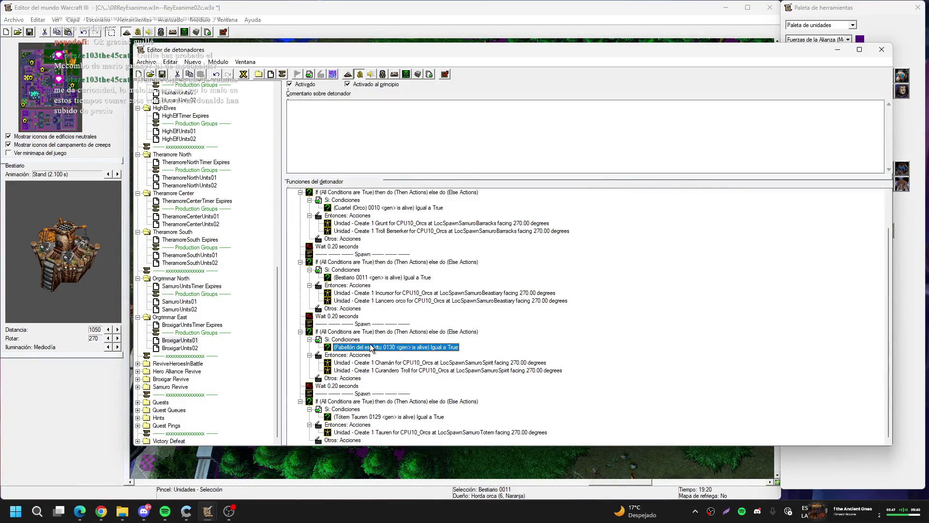
left_click(448, 249)
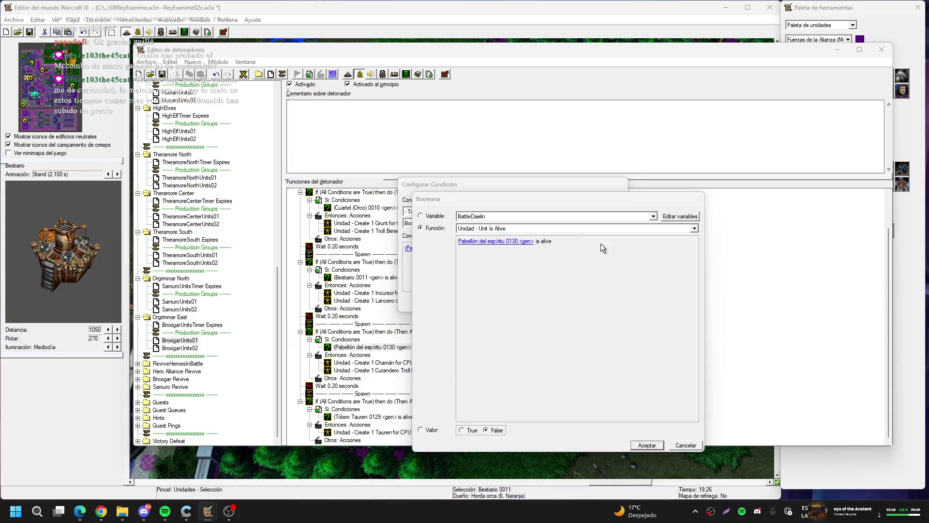
left_click(647, 239)
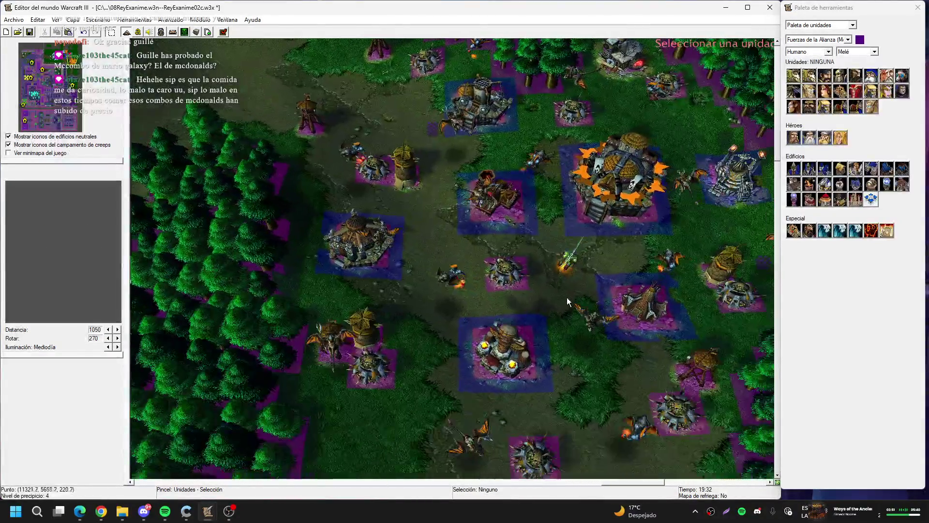
left_click(644, 295)
key("Return")
key("Return")
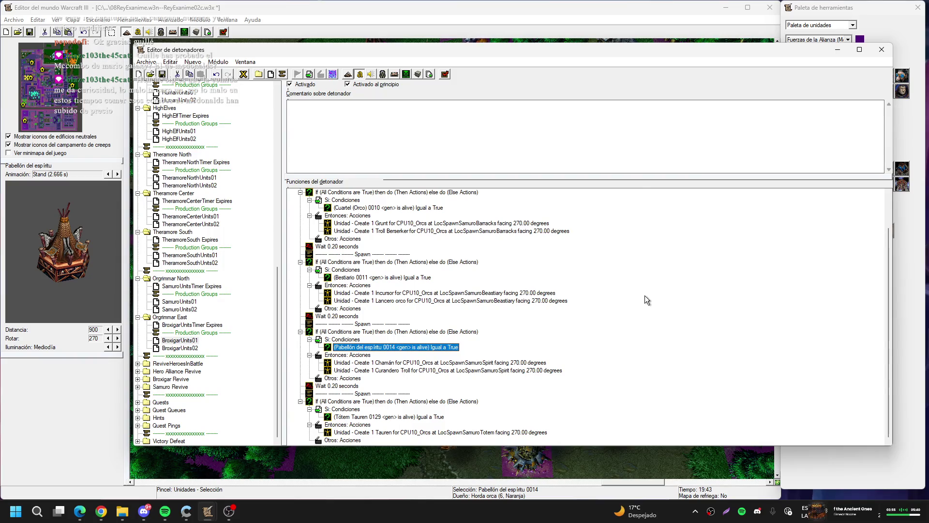
double_click(399, 417)
left_click(455, 249)
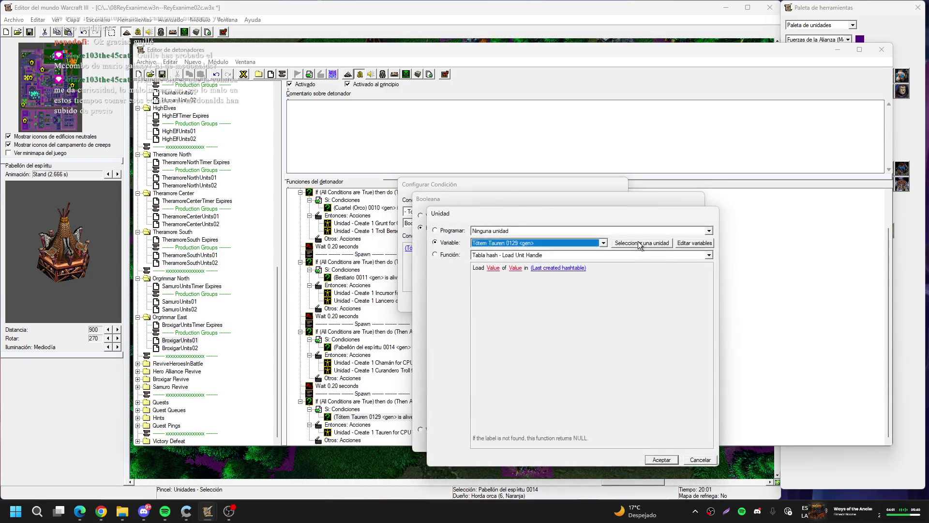
left_click(638, 241)
left_click(499, 333)
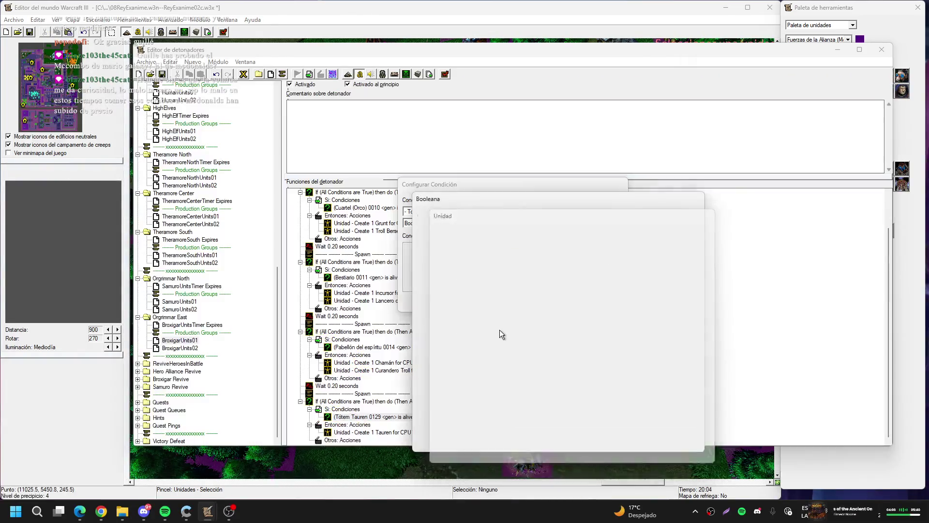
scroll(521, 338, "up", 2)
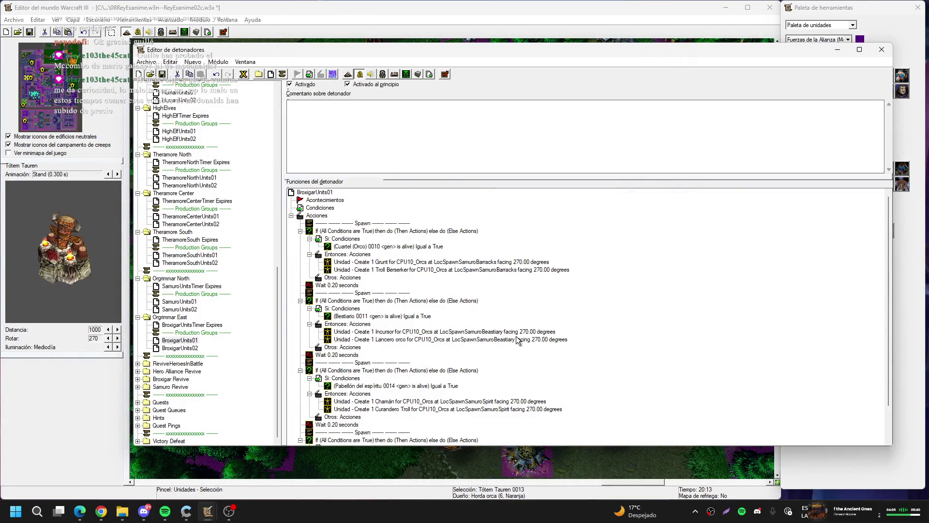
- In BroxigarUnits02, replace Cuartel (Orco) 0126 with Cuartel (Orco) 0010 in the barracks check
left_click(191, 348)
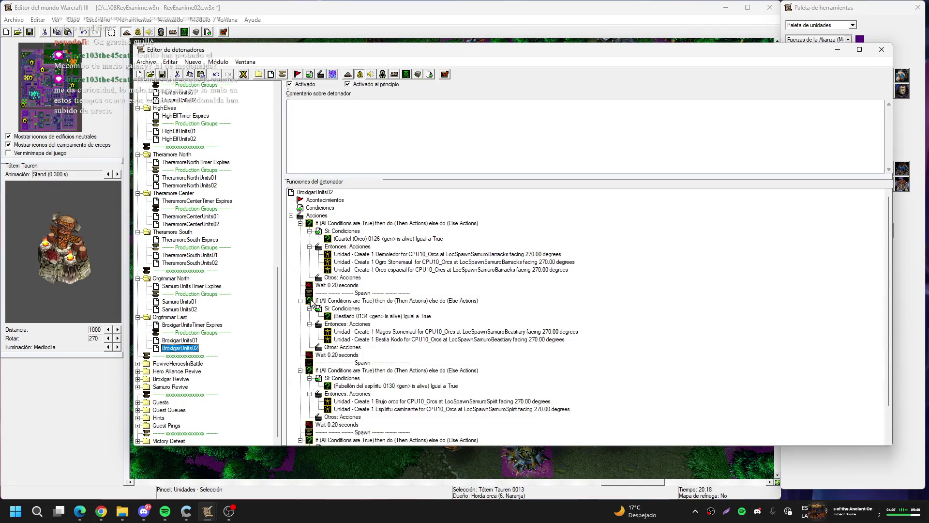
double_click(386, 238)
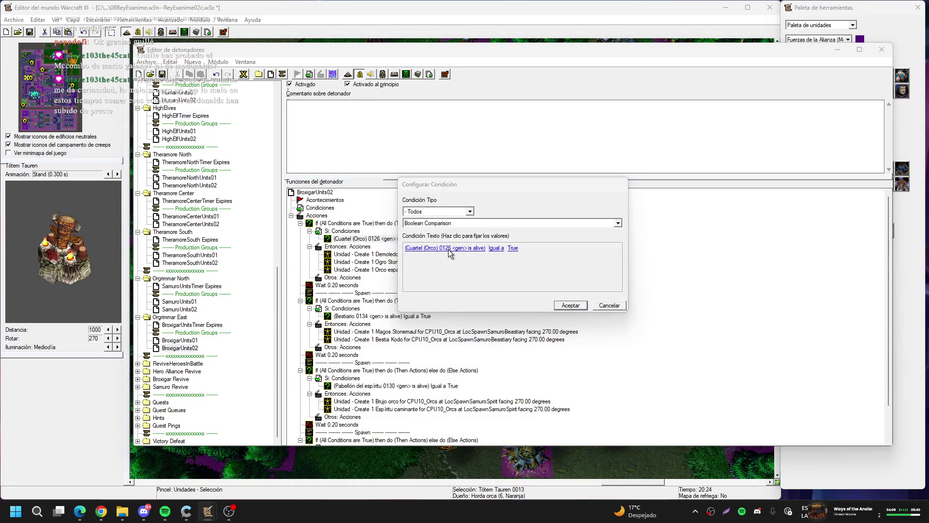
left_click(448, 249)
left_click(488, 241)
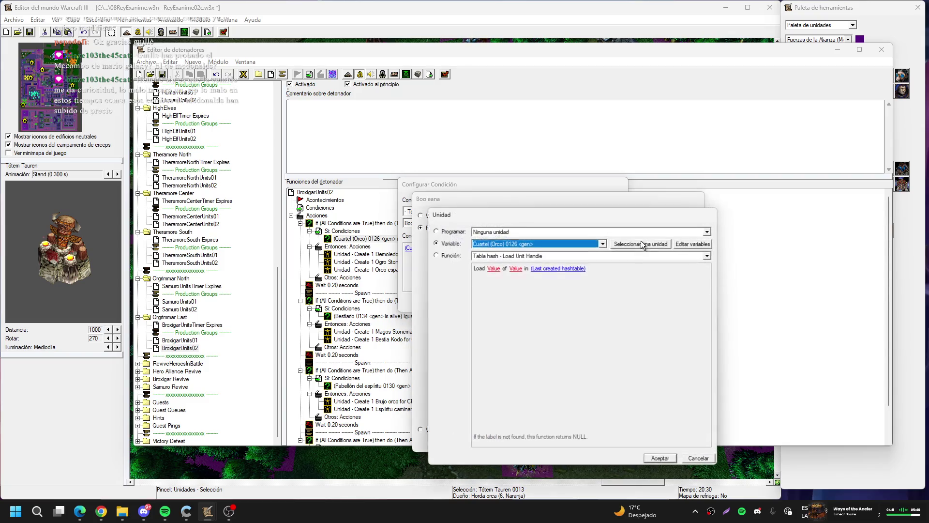
left_click(642, 241)
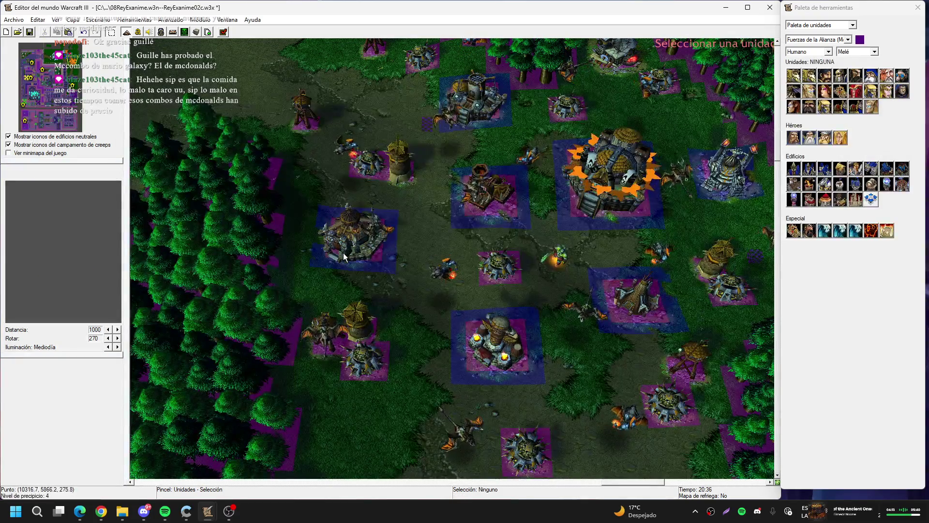
left_click(333, 238)
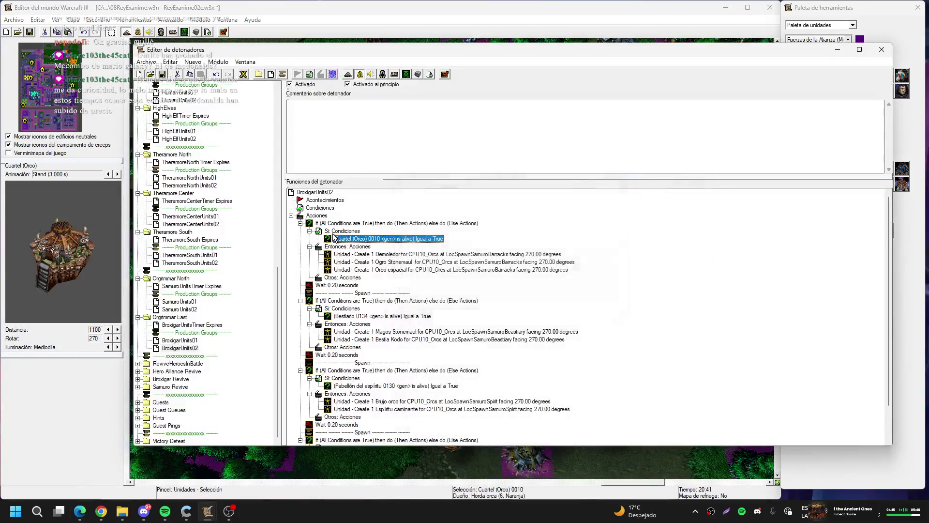
- Replace Bestiario 0134 with Bestiario 0011 in the beastiary check
left_click(382, 316)
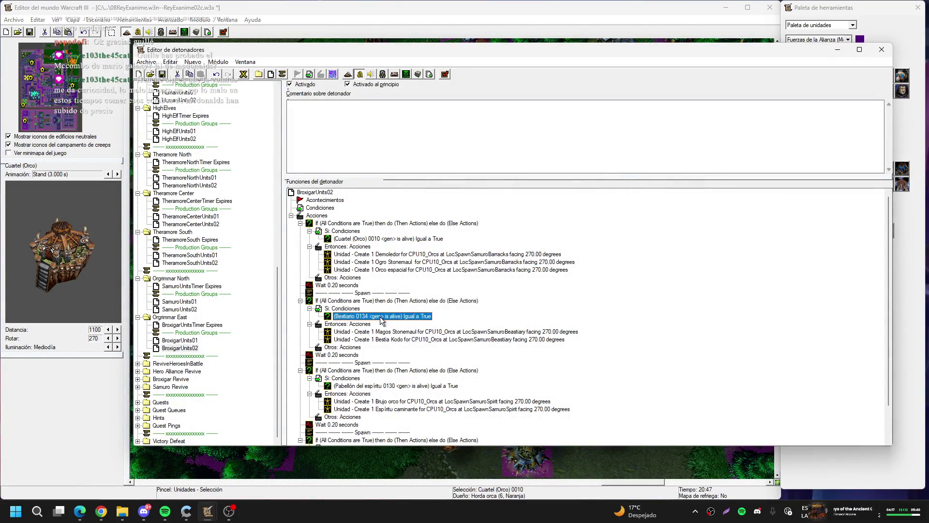
key("Return")
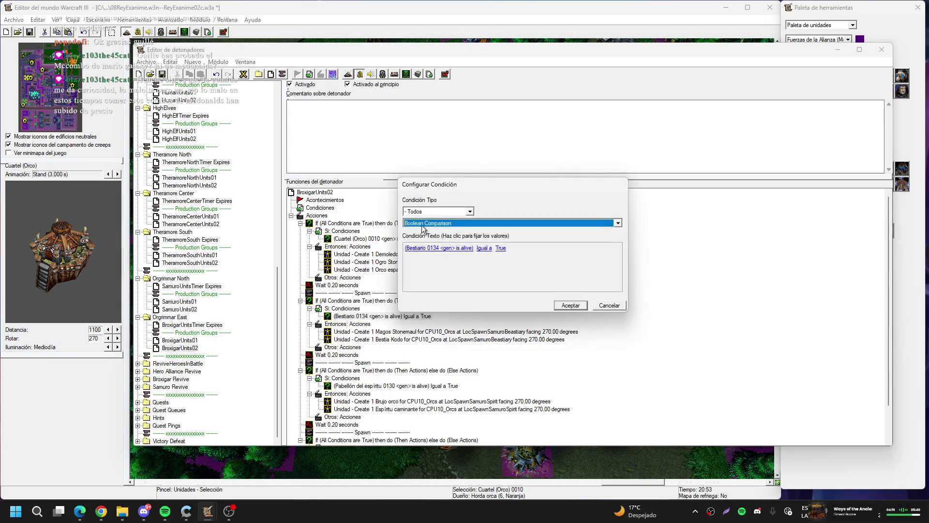
left_click(444, 248)
left_click(489, 240)
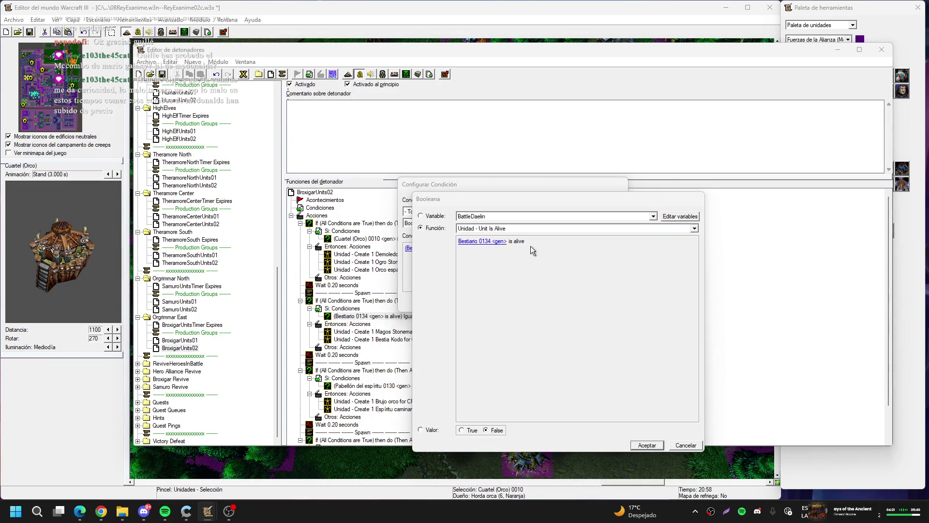
left_click(647, 240)
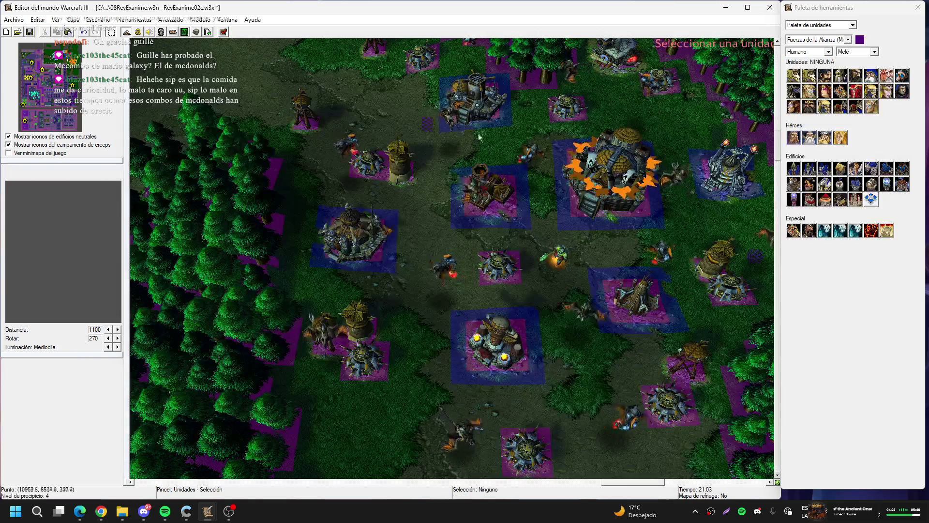
left_click(490, 100)
key("Return")
key("Return")
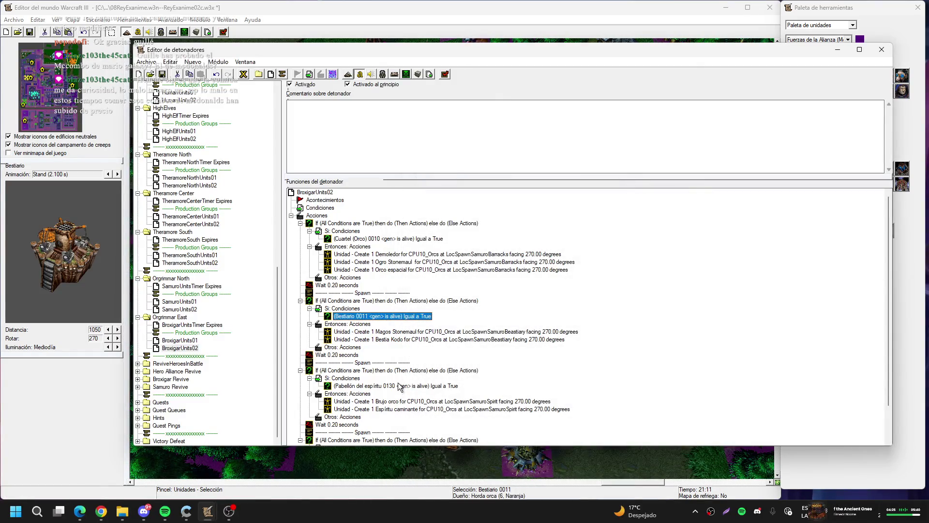
- Set the spirit lodge check to Pabellón del espíritu 0014
double_click(385, 387)
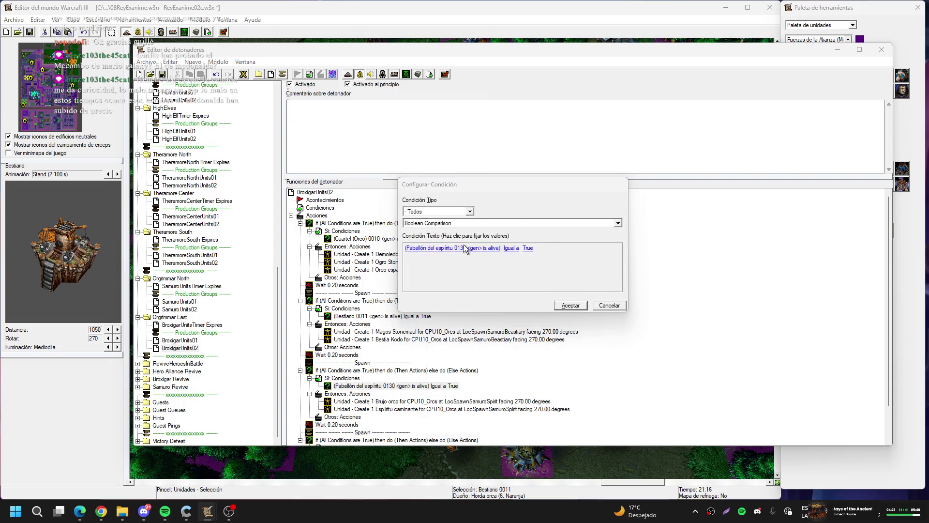
left_click(479, 248)
left_click(509, 242)
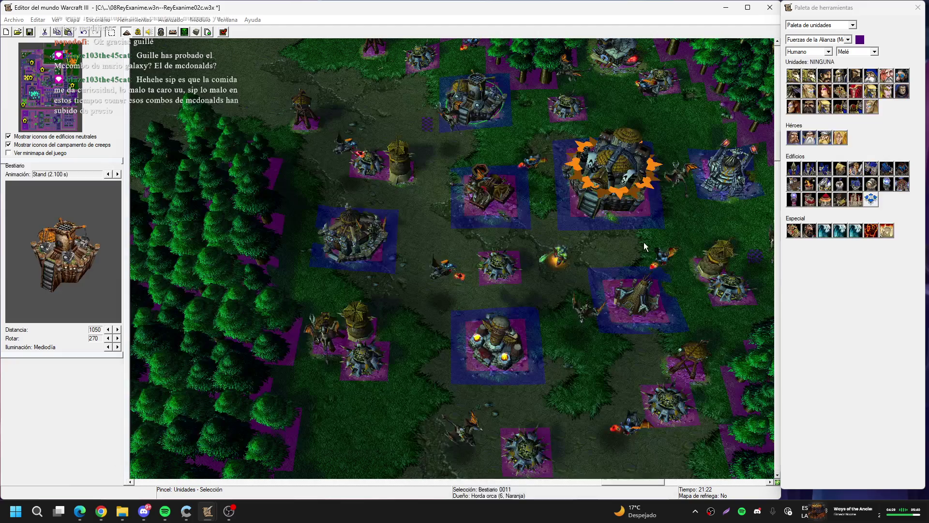
left_click(638, 293)
key("Return")
key("Return")
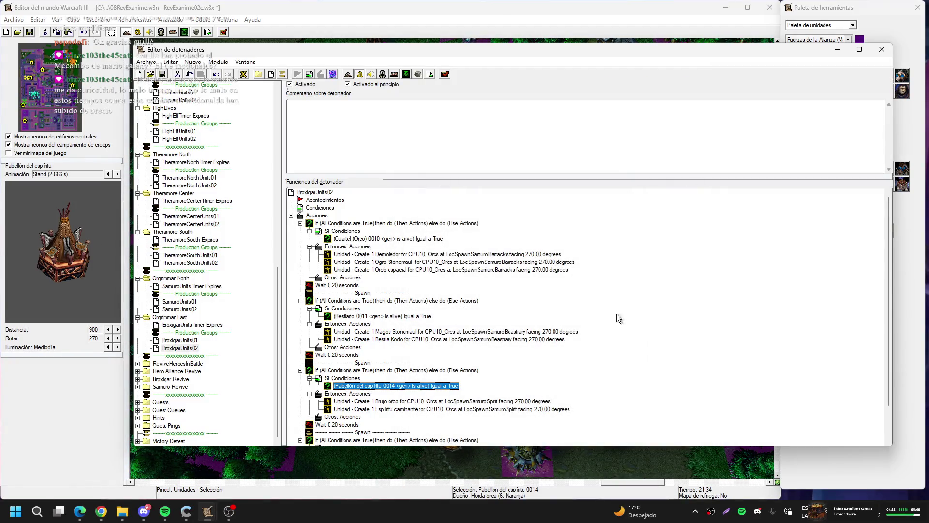
scroll(464, 409, "down", 2)
double_click(413, 417)
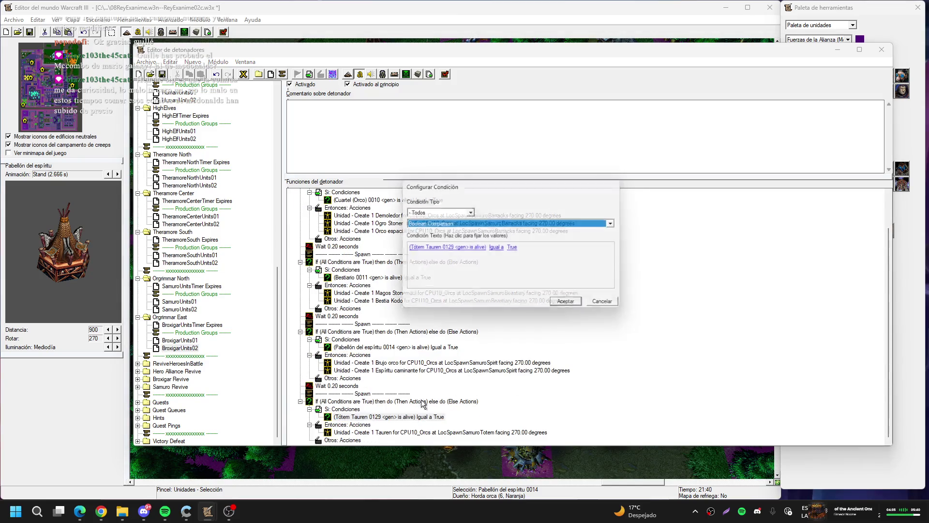